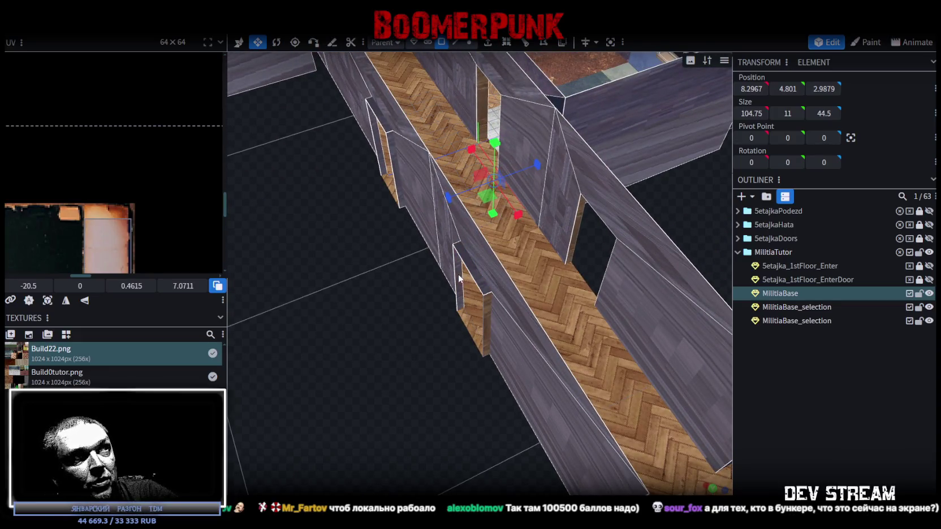
# Orbit and zoom around the parquet corridor and the side room floors
pyautogui.moveTo(476, 275)
pyautogui.mouseDown()
pyautogui.moveTo(383, 445)
pyautogui.moveTo(437, 407)
pyautogui.mouseUp()
pyautogui.moveTo(650, 280)
pyautogui.mouseDown()
pyautogui.moveTo(544, 291)
pyautogui.moveTo(439, 420)
pyautogui.moveTo(468, 400)
pyautogui.moveTo(481, 419)
pyautogui.mouseUp()
pyautogui.scroll(5, 467, 400)
pyautogui.moveTo(436, 385); pyautogui.dragTo(428, 399)
pyautogui.moveTo(535, 441)
pyautogui.mouseDown()
pyautogui.moveTo(508, 405)
pyautogui.moveTo(511, 415)
pyautogui.moveTo(514, 403)
pyautogui.mouseUp()
pyautogui.scroll(5, 488, 441)
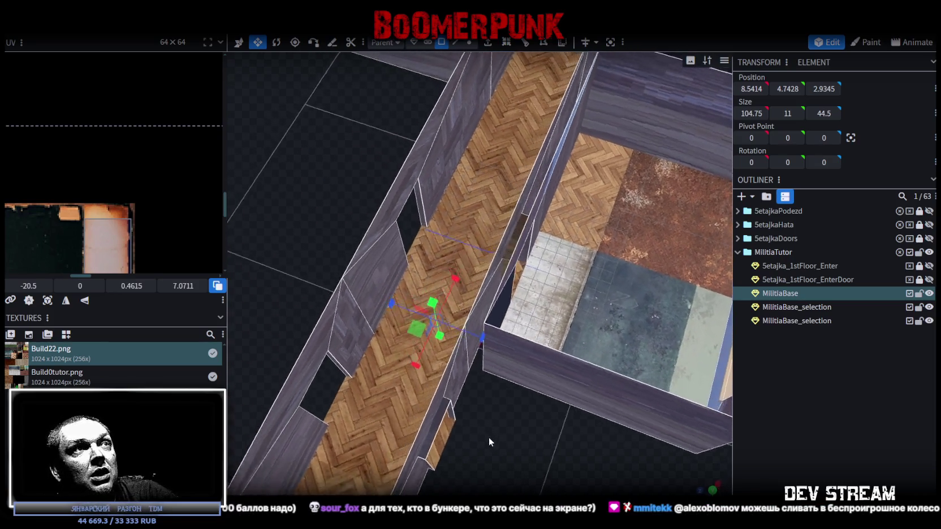
pyautogui.scroll(-5, 510, 390)
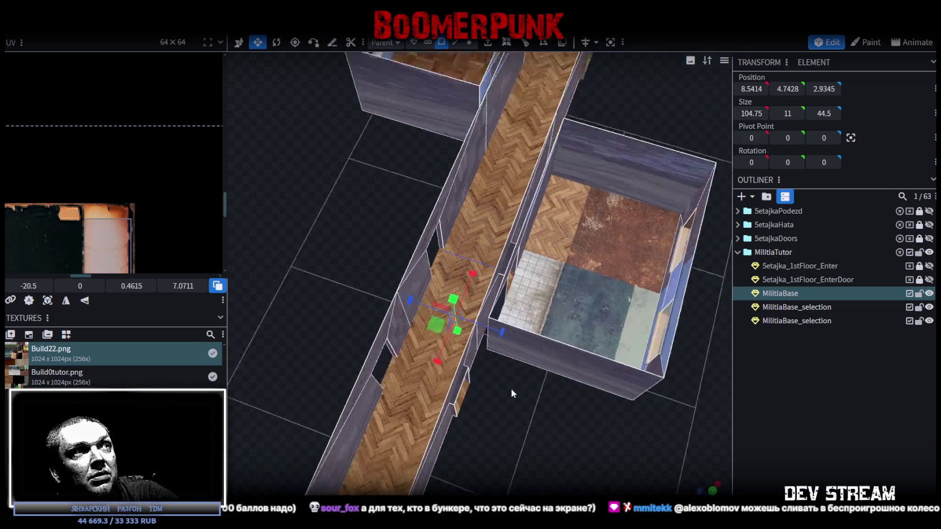
pyautogui.moveTo(514, 398); pyautogui.dragTo(523, 414)
pyautogui.scroll(3, 586, 428)
pyautogui.moveTo(585, 429)
pyautogui.mouseDown()
pyautogui.moveTo(582, 390)
pyautogui.moveTo(538, 393)
pyautogui.mouseUp()
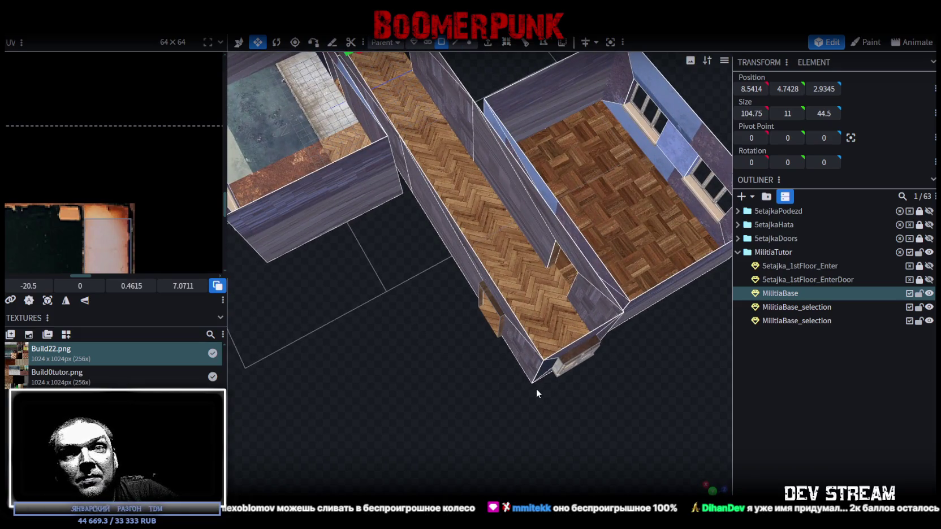
pyautogui.scroll(5, 489, 340)
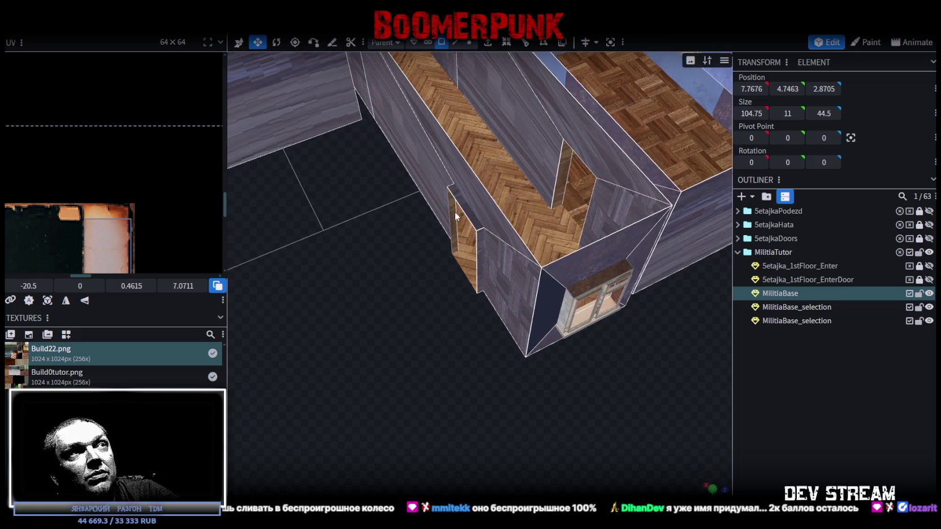
# Take a top-down view of the rooms and select the corner window face
pyautogui.moveTo(454, 216)
pyautogui.mouseDown()
pyautogui.moveTo(573, 380)
pyautogui.moveTo(494, 420)
pyautogui.mouseUp()
pyautogui.scroll(3, 506, 420)
pyautogui.scroll(3, 582, 322)
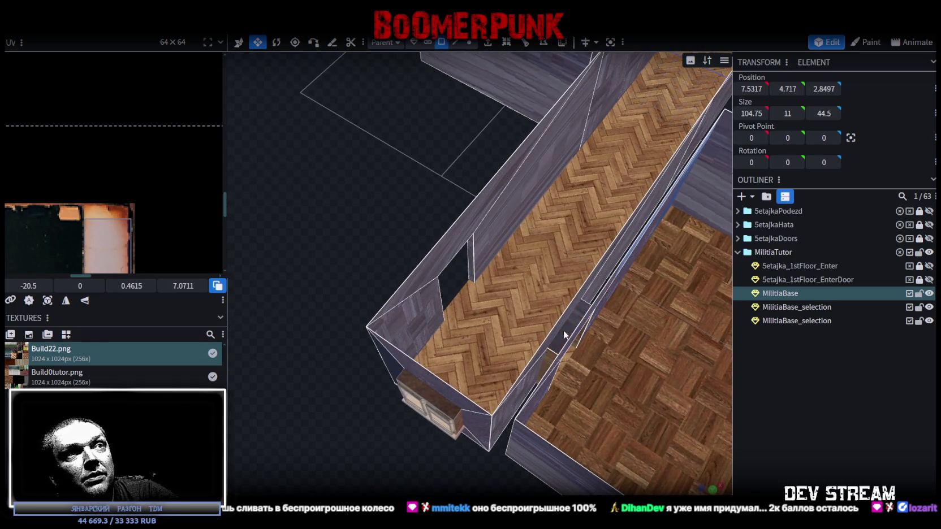
pyautogui.moveTo(574, 347); pyautogui.dragTo(477, 423)
pyautogui.scroll(5, 479, 410)
pyautogui.click(445, 278)
pyautogui.moveTo(420, 388)
pyautogui.mouseDown()
pyautogui.moveTo(615, 335)
pyautogui.moveTo(501, 415)
pyautogui.mouseUp()
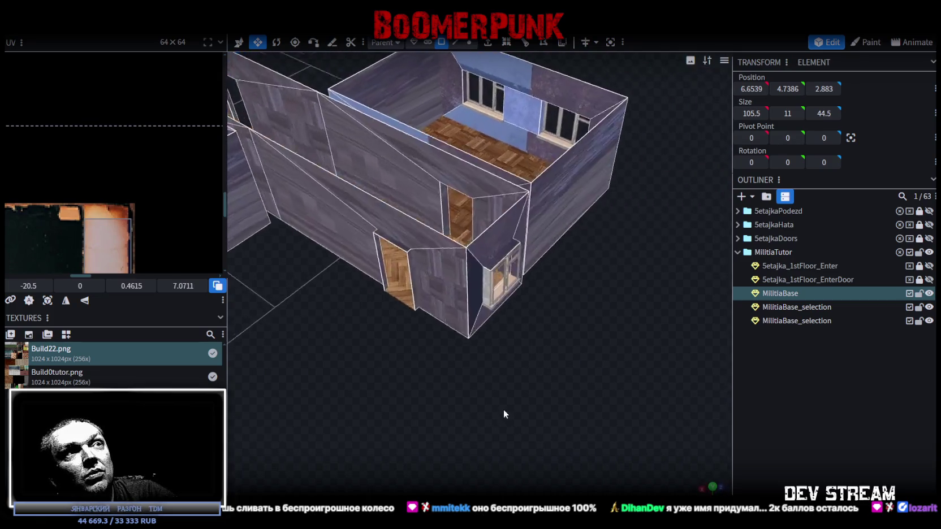
pyautogui.scroll(4, 514, 385)
# Select a building wall face and the two neighbouring corridor walls
pyautogui.click(537, 283)
pyautogui.scroll(-5, 560, 373)
pyautogui.moveTo(580, 347)
pyautogui.mouseDown()
pyautogui.moveTo(435, 365)
pyautogui.moveTo(530, 356)
pyautogui.moveTo(556, 370)
pyautogui.moveTo(478, 368)
pyautogui.moveTo(487, 380)
pyautogui.mouseUp()
pyautogui.scroll(5, 480, 373)
pyautogui.click(562, 307)
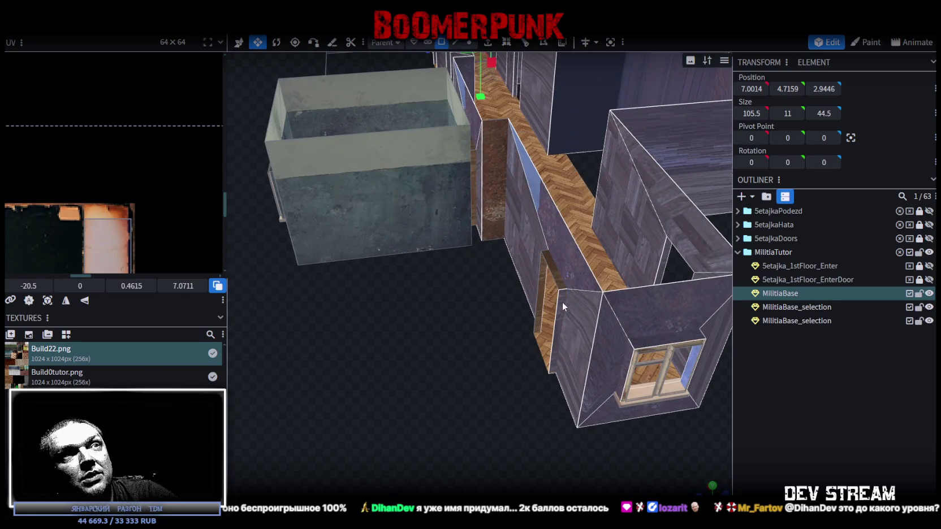
pyautogui.click(543, 279)
pyautogui.scroll(-2, 489, 263)
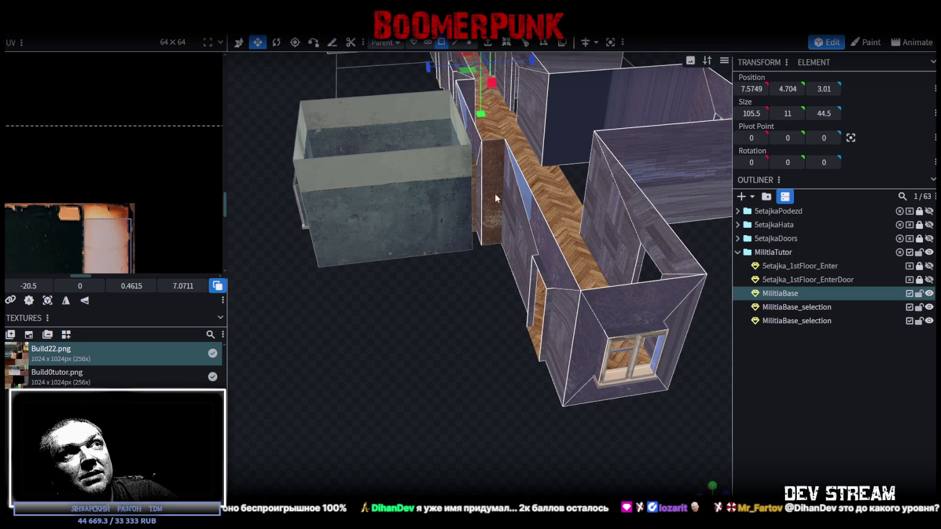
pyautogui.moveTo(504, 359)
pyautogui.mouseDown()
pyautogui.moveTo(518, 388)
pyautogui.moveTo(502, 394)
pyautogui.mouseUp()
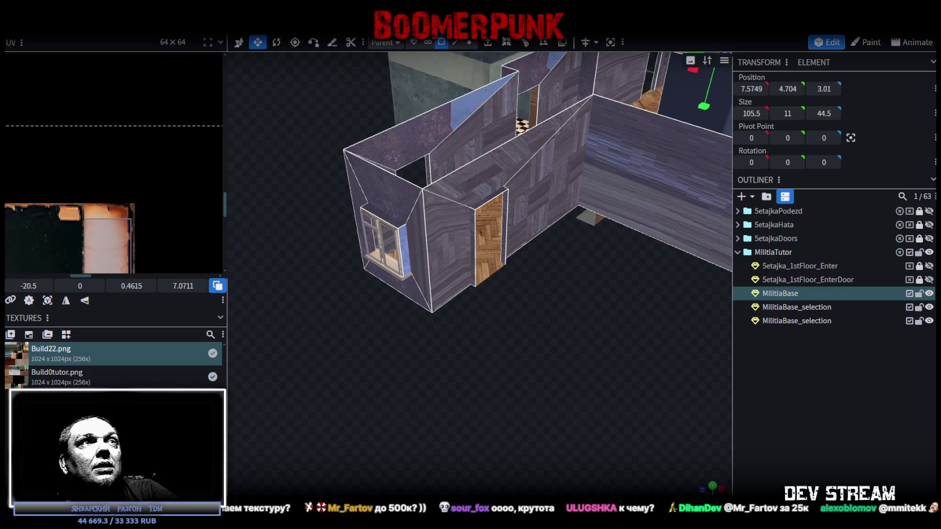
# Look down on the checkered room, then zoom out to the whole building
pyautogui.moveTo(568, 459); pyautogui.dragTo(406, 375)
pyautogui.scroll(5, 406, 376)
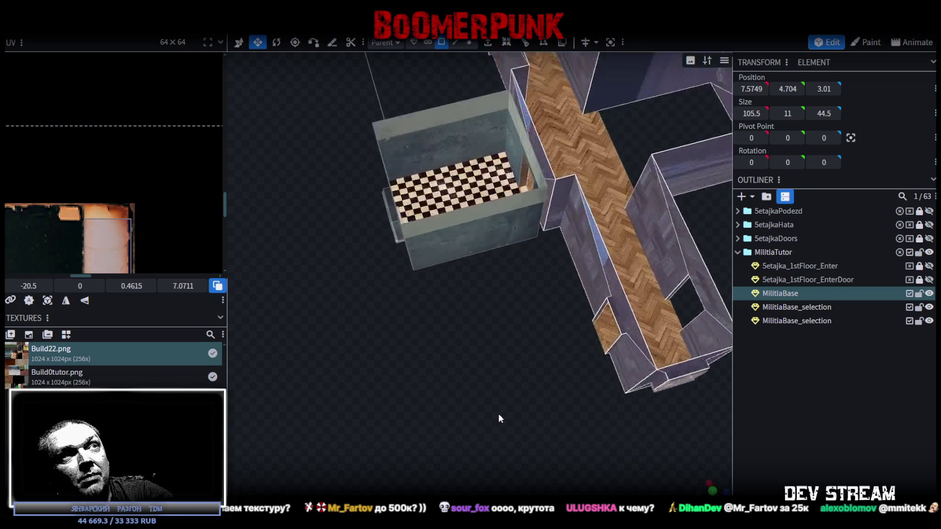
pyautogui.scroll(3, 515, 432)
pyautogui.moveTo(543, 306); pyautogui.dragTo(539, 343)
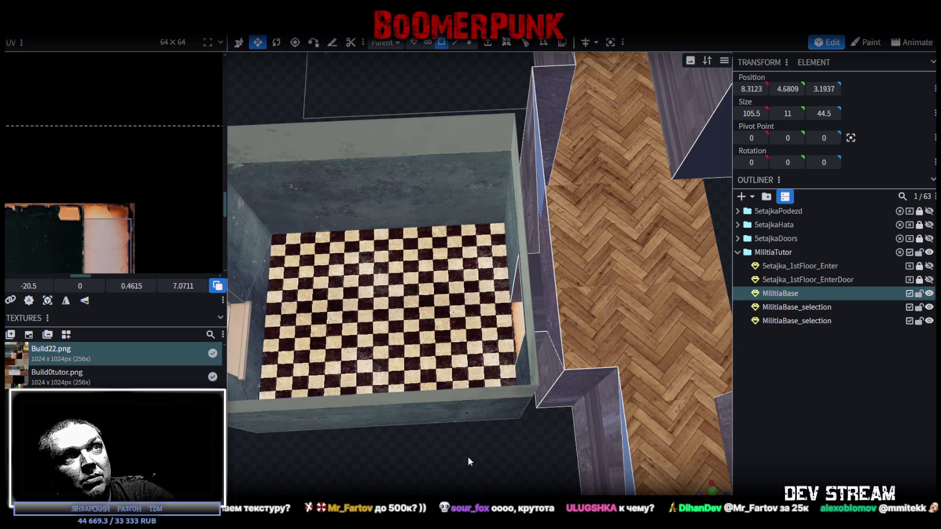
pyautogui.scroll(-5, 469, 460)
pyautogui.moveTo(537, 407)
pyautogui.mouseDown()
pyautogui.moveTo(577, 382)
pyautogui.moveTo(452, 444)
pyautogui.moveTo(449, 382)
pyautogui.moveTo(421, 371)
pyautogui.moveTo(527, 400)
pyautogui.moveTo(660, 400)
pyautogui.moveTo(676, 386)
pyautogui.moveTo(497, 459)
pyautogui.mouseUp()
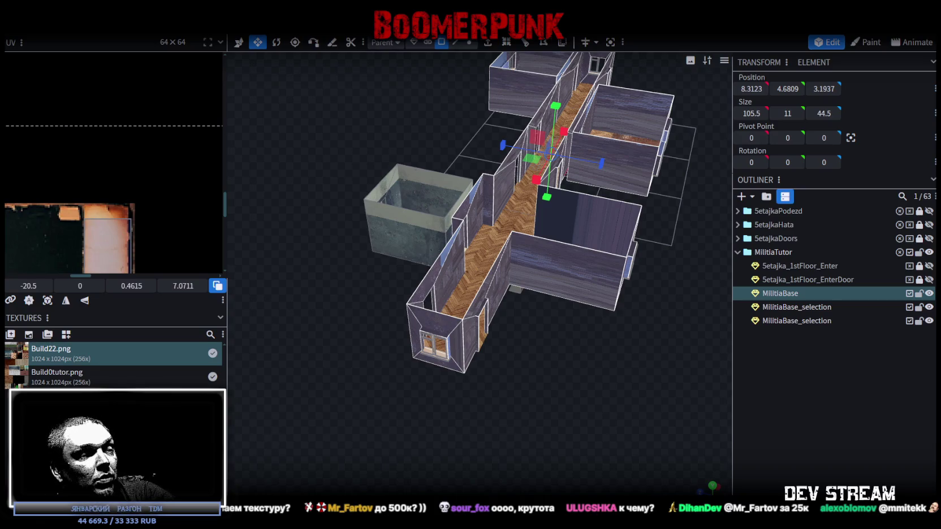
# Switch to the Unity editor and orbit the scene camera over the city
pyautogui.hotkey('alt', 'Tab')
pyautogui.moveTo(536, 190); pyautogui.dragTo(729, 156)
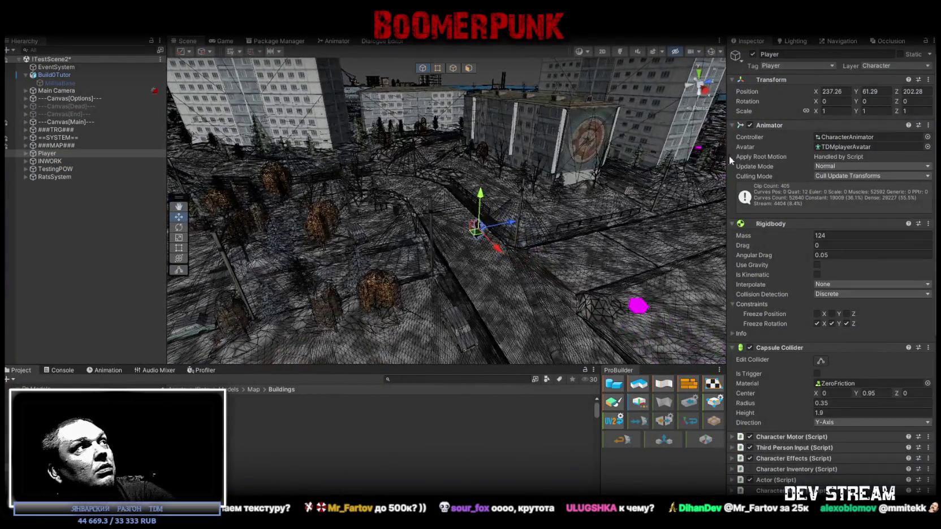
# Activate the MilitiaBase object, fly the scene camera to it, and save the scene
pyautogui.click(56, 82)
pyautogui.click(752, 54)
pyautogui.moveTo(520, 170)
pyautogui.mouseDown()
pyautogui.moveTo(472, 158)
pyautogui.moveTo(645, 161)
pyautogui.moveTo(612, 180)
pyautogui.moveTo(318, 148)
pyautogui.moveTo(436, 127)
pyautogui.mouseUp()
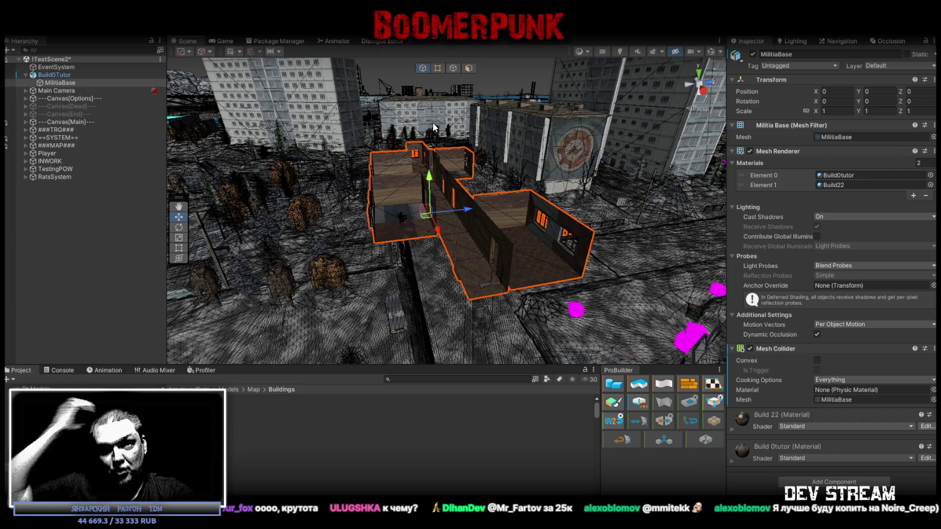
pyautogui.hotkey('ctrl', 's')
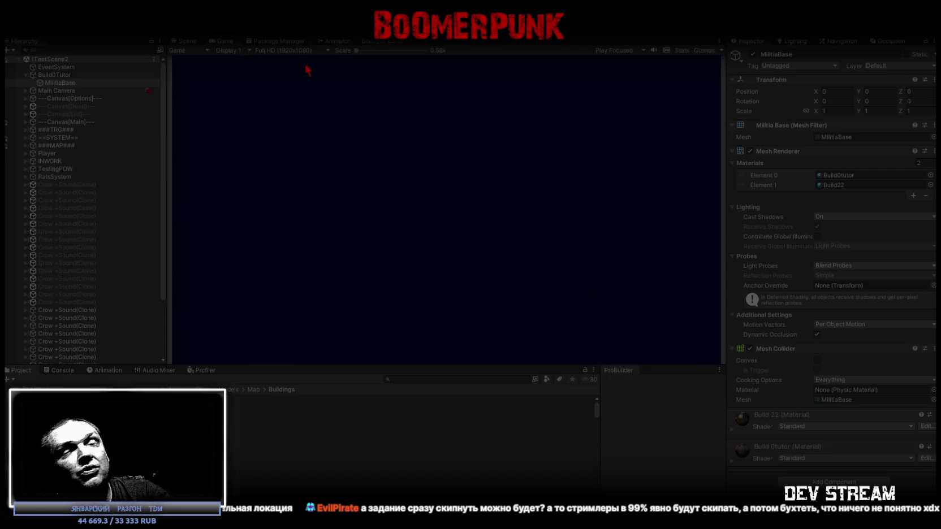
# Maximize the Game view, open the bag inventory, and equip the golden helmet
pyautogui.doubleClick(224, 40)
pyautogui.press('Tab')
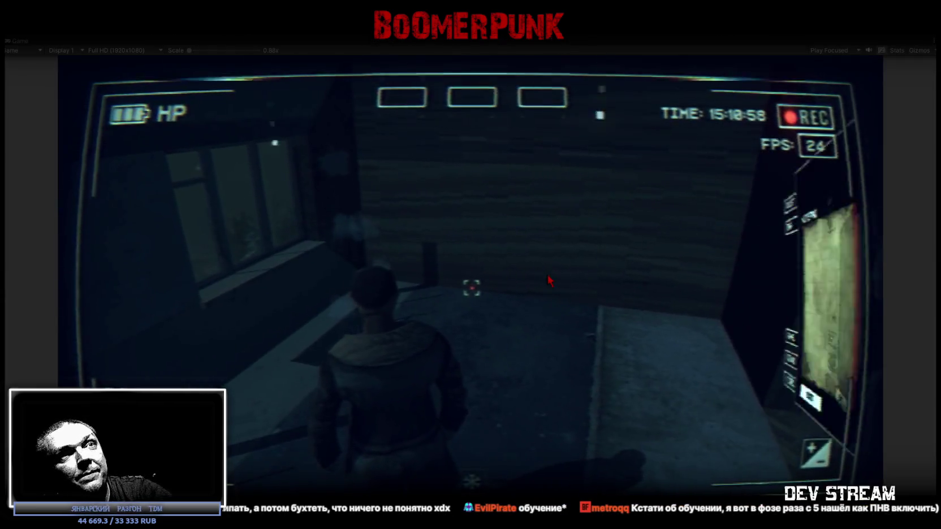
pyautogui.moveTo(748, 315)
pyautogui.mouseDown()
pyautogui.moveTo(767, 331)
pyautogui.moveTo(802, 328)
pyautogui.moveTo(787, 304)
pyautogui.mouseUp()
pyautogui.doubleClick(811, 334)
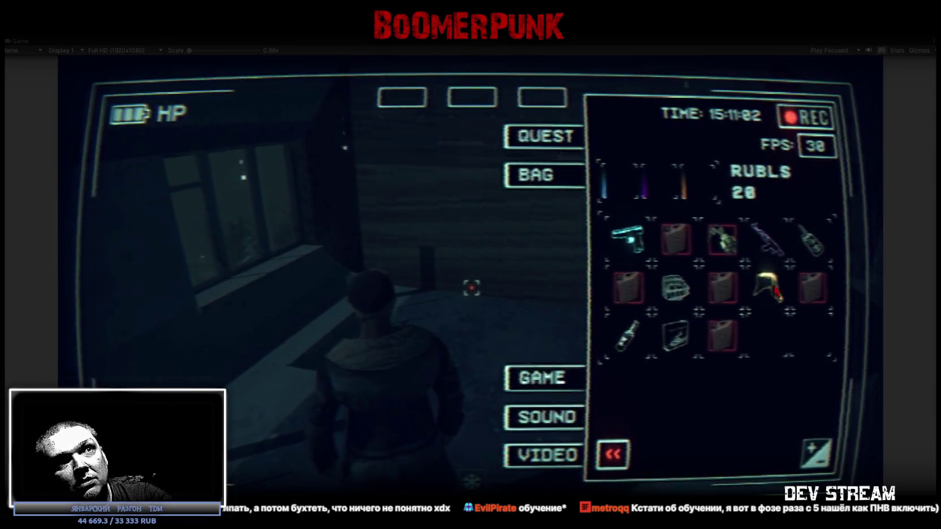
# Equip the rifle, two more bag items, the bottle, then the pistol
pyautogui.doubleClick(766, 241)
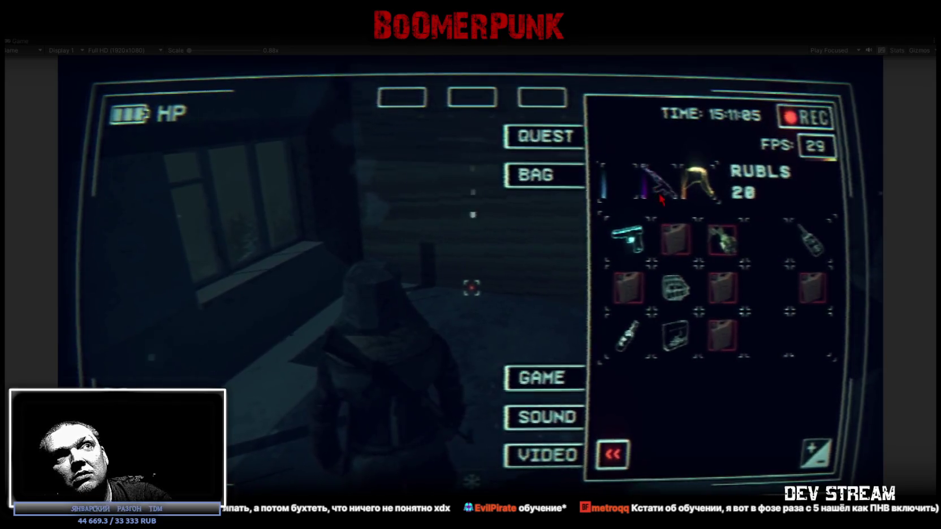
pyautogui.doubleClick(683, 304)
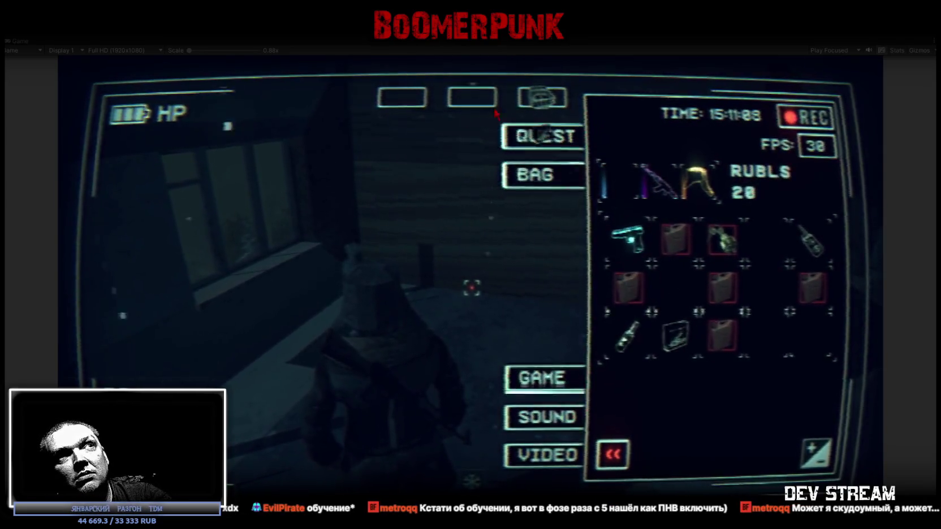
pyautogui.doubleClick(677, 340)
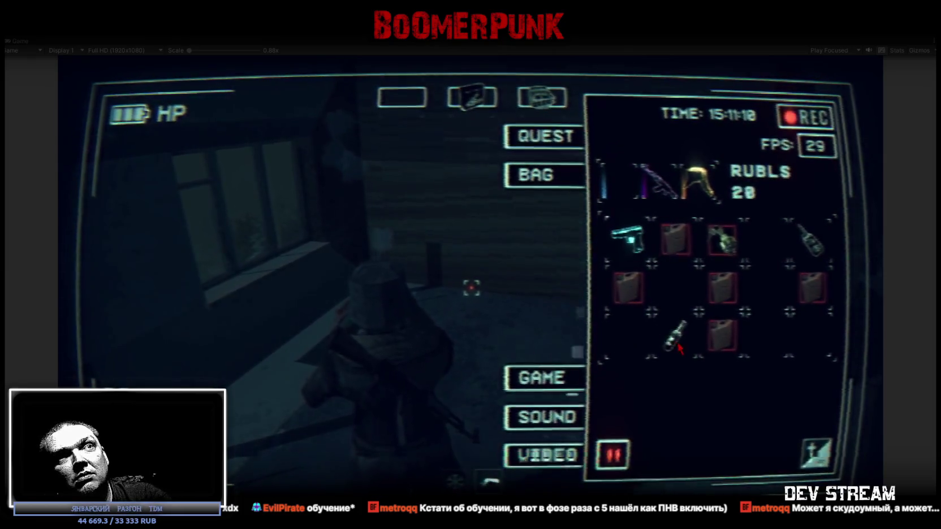
pyautogui.moveTo(627, 340); pyautogui.dragTo(674, 338)
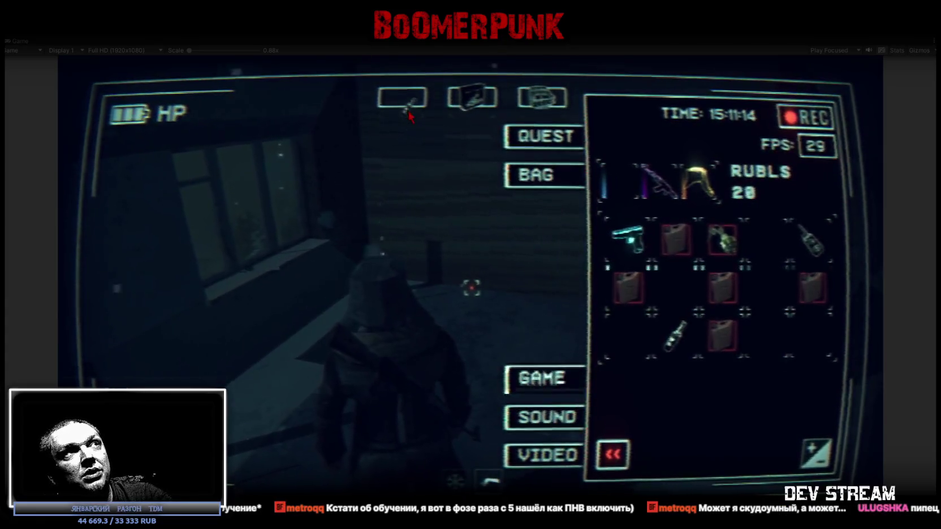
pyautogui.doubleClick(676, 337)
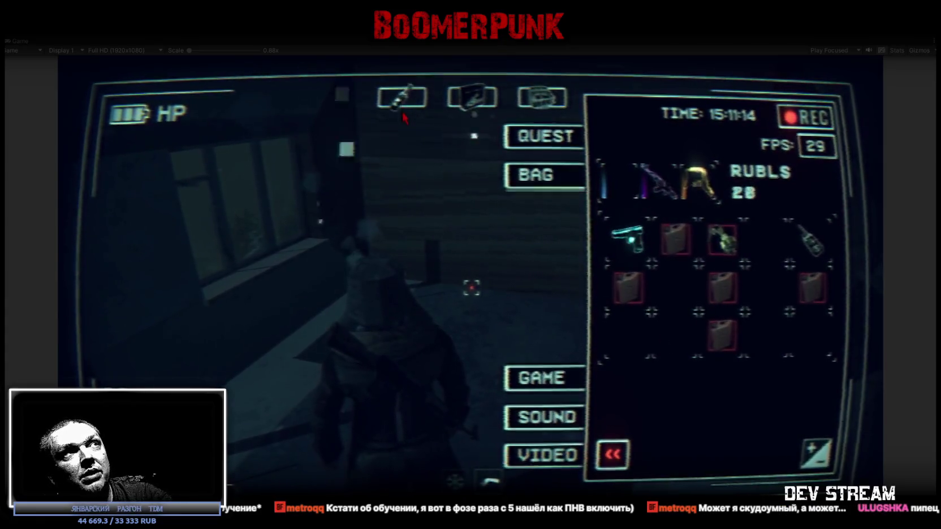
pyautogui.doubleClick(628, 238)
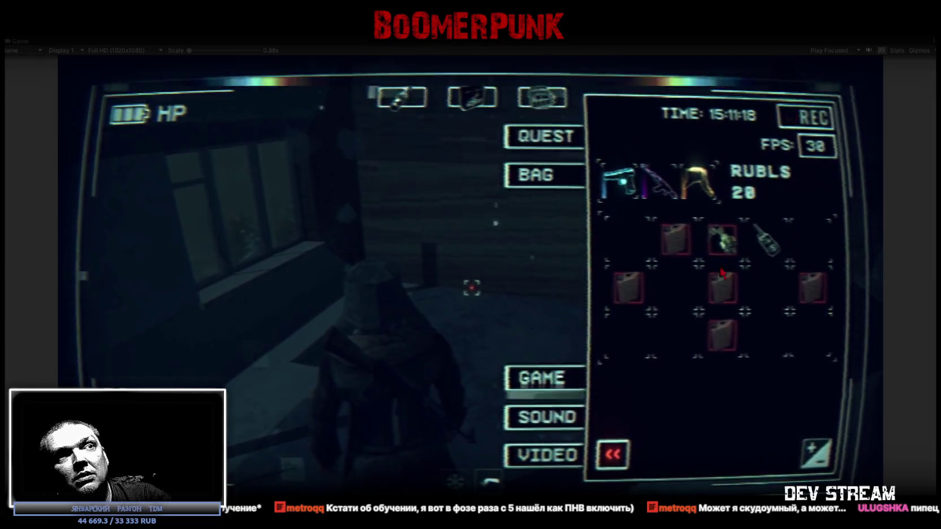
# Close the inventory, walk toward the curtained wall, and open the journal
pyautogui.press('Tab')
pyautogui.press('w')
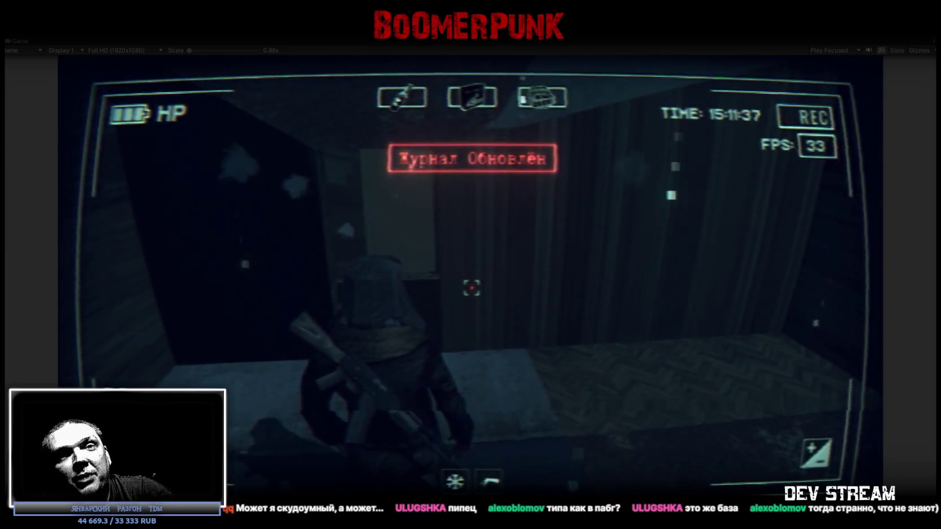
pyautogui.press('Tab')
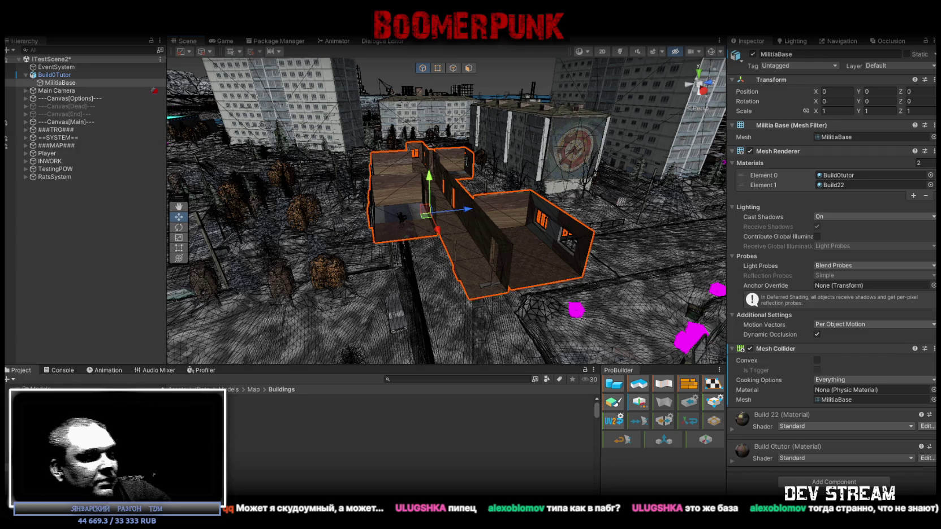
# Return to Blockbench and orbit around the MilitiaBase building
pyautogui.hotkey('alt', 'Tab')
pyautogui.moveTo(524, 493)
pyautogui.mouseDown()
pyautogui.moveTo(512, 441)
pyautogui.moveTo(437, 426)
pyautogui.moveTo(498, 428)
pyautogui.moveTo(498, 391)
pyautogui.moveTo(399, 394)
pyautogui.moveTo(415, 378)
pyautogui.moveTo(382, 373)
pyautogui.moveTo(489, 357)
pyautogui.moveTo(466, 368)
pyautogui.moveTo(667, 379)
pyautogui.moveTo(435, 380)
pyautogui.moveTo(626, 371)
pyautogui.moveTo(537, 322)
pyautogui.moveTo(608, 331)
pyautogui.moveTo(558, 328)
pyautogui.moveTo(586, 337)
pyautogui.moveTo(505, 305)
pyautogui.moveTo(517, 301)
pyautogui.moveTo(516, 286)
pyautogui.moveTo(477, 309)
pyautogui.moveTo(321, 313)
pyautogui.moveTo(495, 386)
pyautogui.mouseUp()
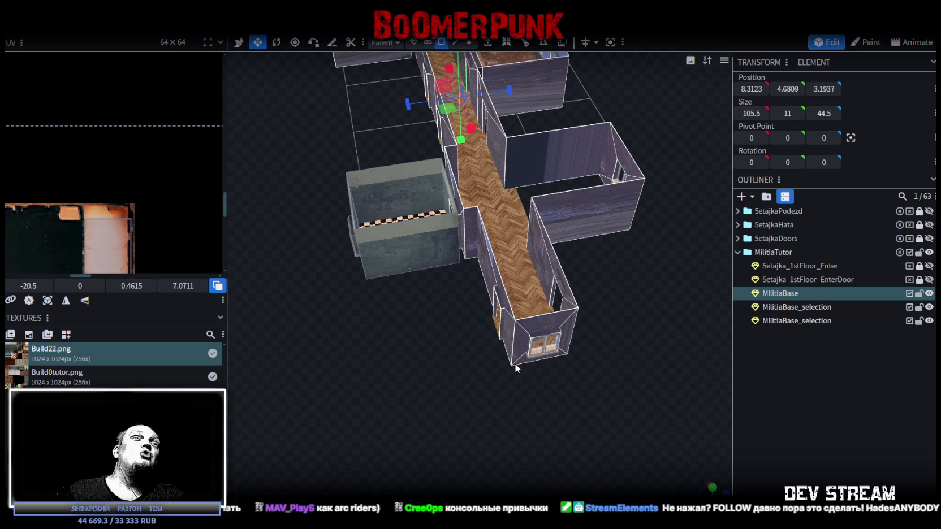
# Split the selected faces off into a separate mesh
pyautogui.moveTo(602, 353)
pyautogui.mouseDown()
pyautogui.moveTo(645, 265)
pyautogui.moveTo(551, 257)
pyautogui.moveTo(567, 241)
pyautogui.moveTo(648, 290)
pyautogui.moveTo(465, 261)
pyautogui.moveTo(489, 248)
pyautogui.moveTo(436, 375)
pyautogui.moveTo(450, 320)
pyautogui.moveTo(590, 320)
pyautogui.moveTo(513, 362)
pyautogui.moveTo(507, 385)
pyautogui.moveTo(432, 309)
pyautogui.moveTo(343, 305)
pyautogui.moveTo(444, 342)
pyautogui.moveTo(615, 317)
pyautogui.moveTo(717, 318)
pyautogui.moveTo(623, 318)
pyautogui.mouseUp()
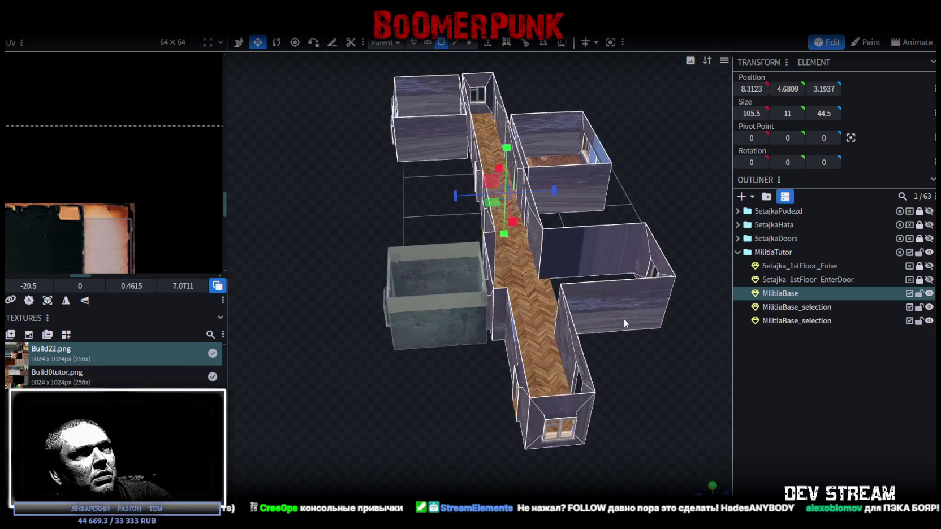
pyautogui.rightClick(623, 318)
pyautogui.click(679, 319)
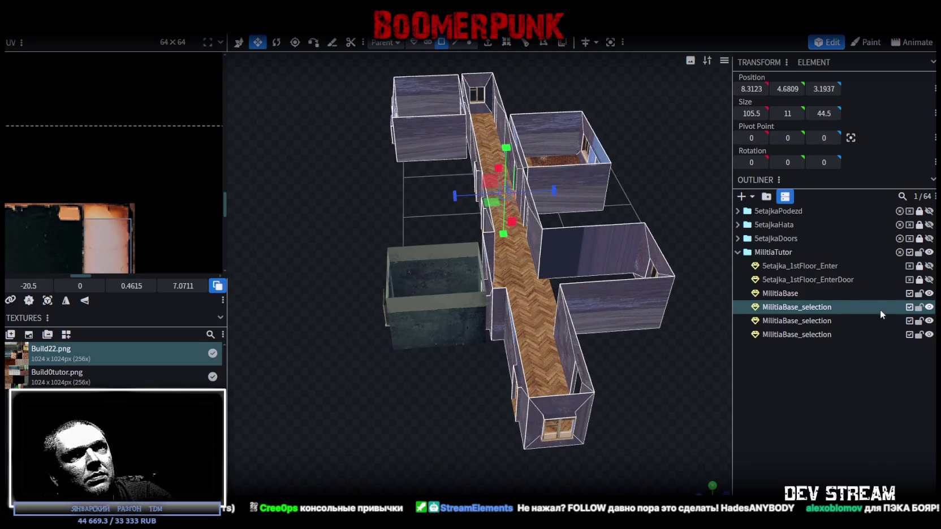
# Lock MilitiaBase and both MilitiaBase_selection meshes, then view the level from the top
pyautogui.click(919, 293)
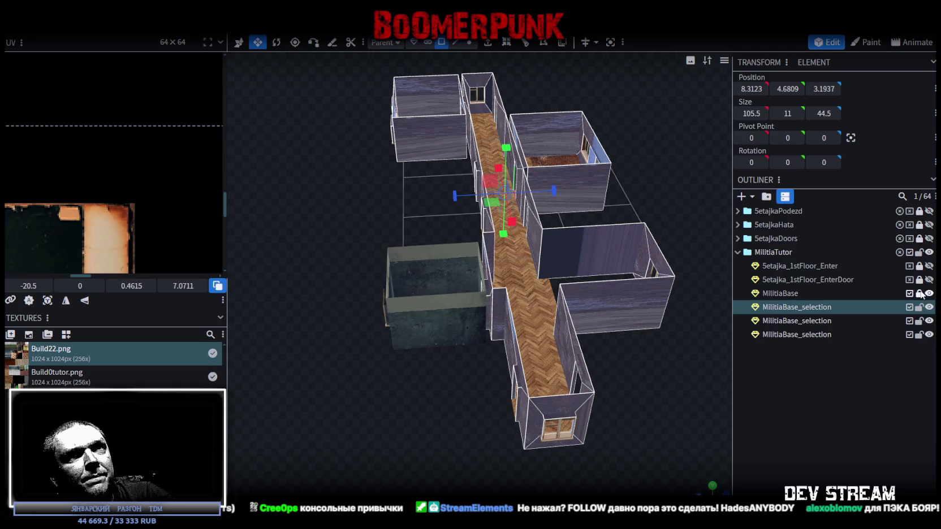
pyautogui.click(919, 321)
pyautogui.click(919, 334)
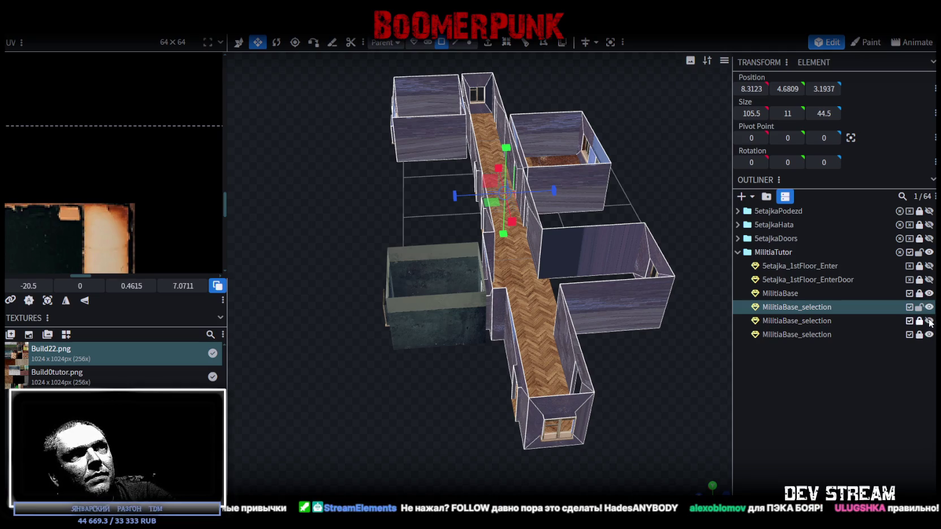
pyautogui.press('KP_7')
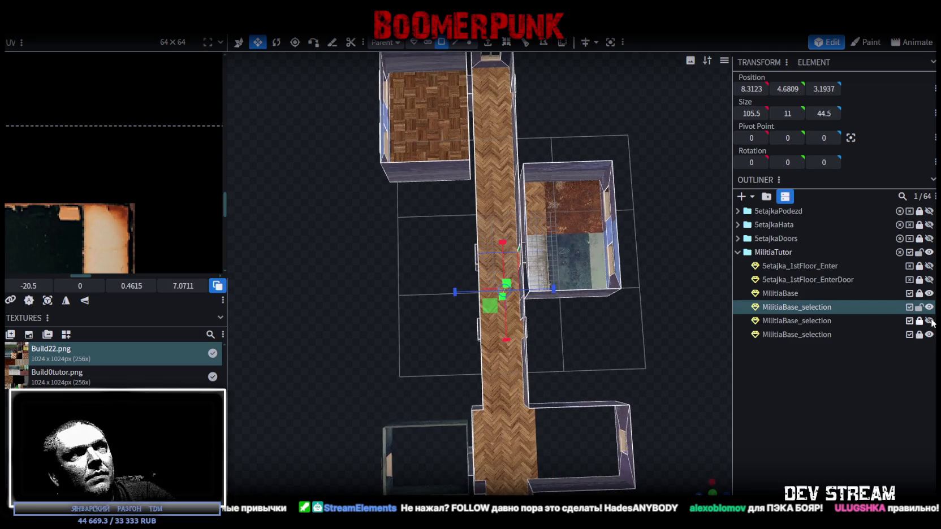
# Hide the wall mesh and show only the textured floor pieces in the Outliner
pyautogui.click(929, 334)
pyautogui.click(929, 334)
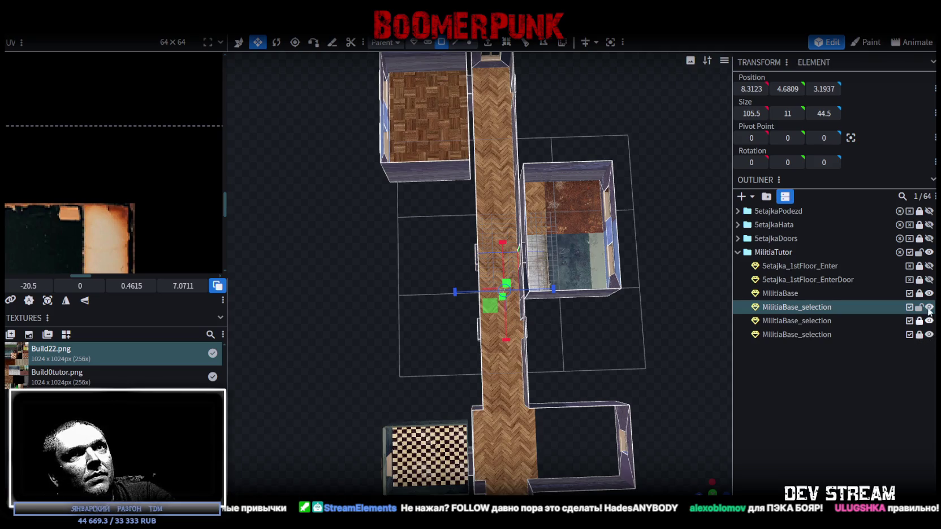
pyautogui.click(929, 294)
pyautogui.click(928, 321)
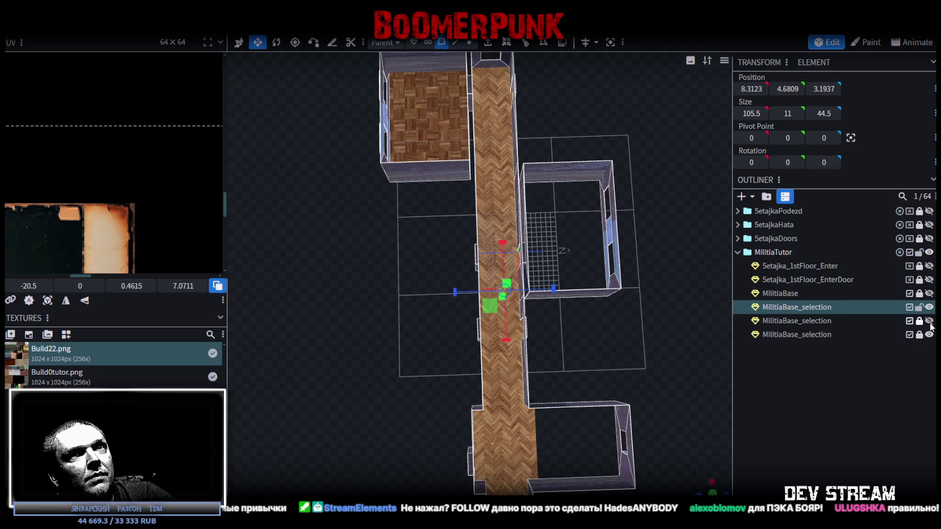
pyautogui.click(929, 334)
pyautogui.moveTo(650, 339)
pyautogui.mouseDown()
pyautogui.moveTo(597, 309)
pyautogui.moveTo(636, 257)
pyautogui.moveTo(595, 309)
pyautogui.moveTo(880, 297)
pyautogui.mouseUp()
pyautogui.click(929, 307)
pyautogui.click(929, 293)
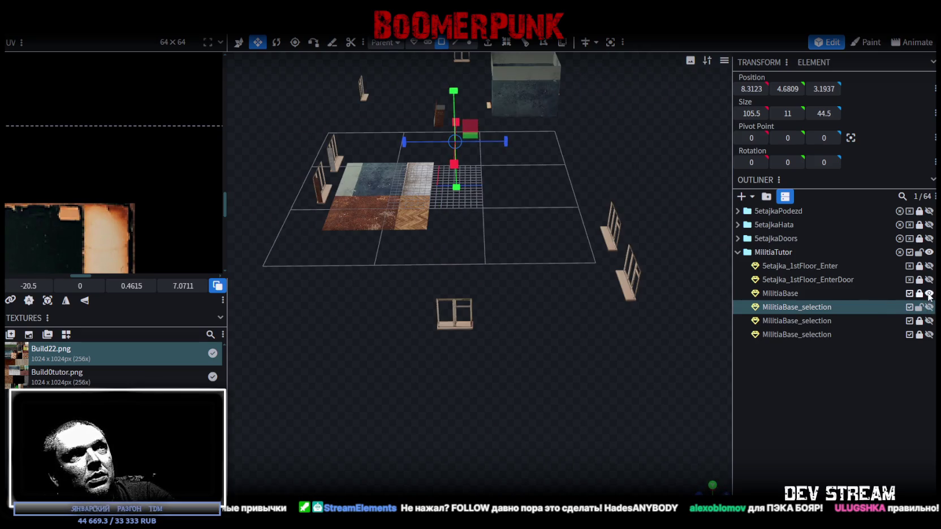
# Select the floor-and-window piece and split it into separate meshes
pyautogui.moveTo(560, 288)
pyautogui.mouseDown()
pyautogui.moveTo(531, 287)
pyautogui.moveTo(616, 279)
pyautogui.moveTo(551, 281)
pyautogui.moveTo(624, 294)
pyautogui.moveTo(433, 335)
pyautogui.moveTo(525, 283)
pyautogui.moveTo(573, 289)
pyautogui.moveTo(570, 302)
pyautogui.moveTo(556, 268)
pyautogui.moveTo(487, 231)
pyautogui.moveTo(357, 226)
pyautogui.moveTo(416, 317)
pyautogui.moveTo(373, 314)
pyautogui.moveTo(386, 320)
pyautogui.mouseUp()
pyautogui.scroll(5, 373, 314)
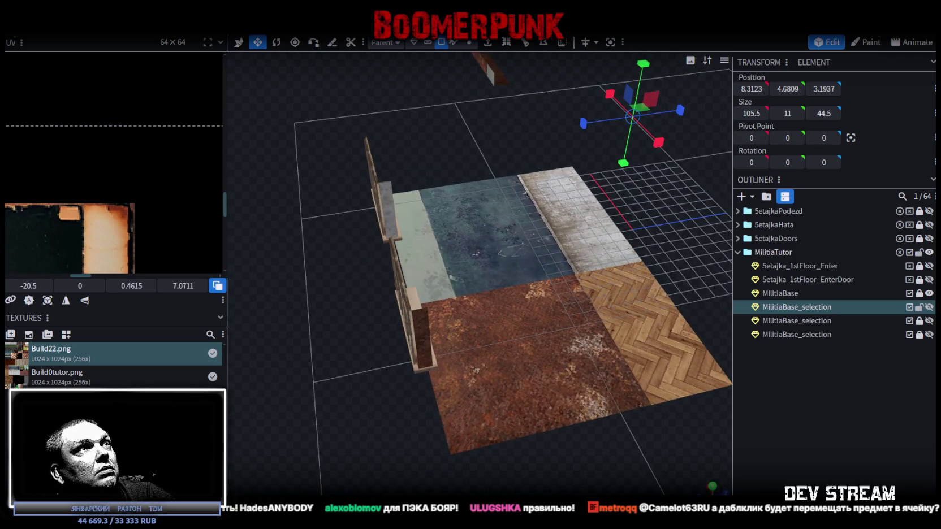
pyautogui.click(382, 199)
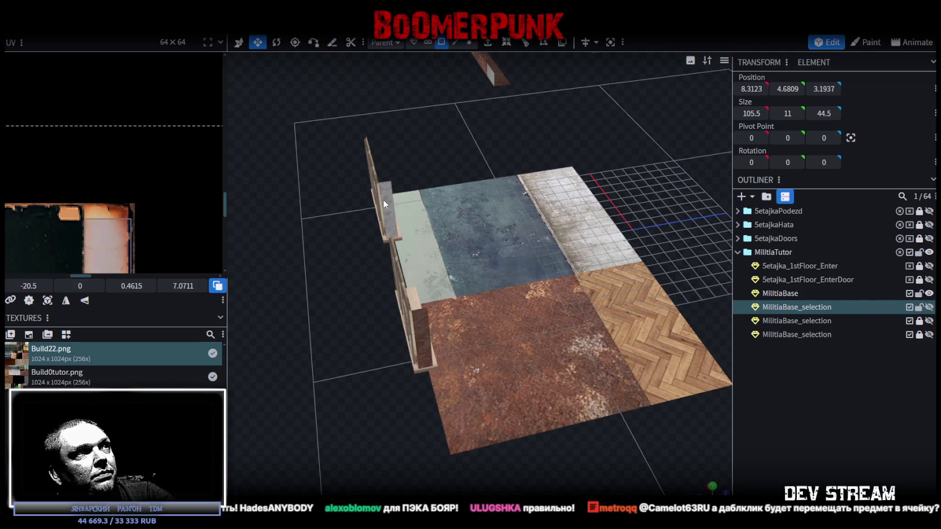
pyautogui.scroll(-5, 421, 329)
pyautogui.moveTo(610, 271)
pyautogui.mouseDown()
pyautogui.moveTo(540, 235)
pyautogui.moveTo(566, 225)
pyautogui.moveTo(727, 259)
pyautogui.moveTo(439, 303)
pyautogui.moveTo(436, 323)
pyautogui.moveTo(487, 309)
pyautogui.moveTo(507, 280)
pyautogui.moveTo(517, 298)
pyautogui.moveTo(585, 295)
pyautogui.moveTo(586, 307)
pyautogui.moveTo(477, 300)
pyautogui.moveTo(496, 334)
pyautogui.moveTo(485, 254)
pyautogui.moveTo(444, 256)
pyautogui.moveTo(557, 325)
pyautogui.moveTo(485, 307)
pyautogui.mouseUp()
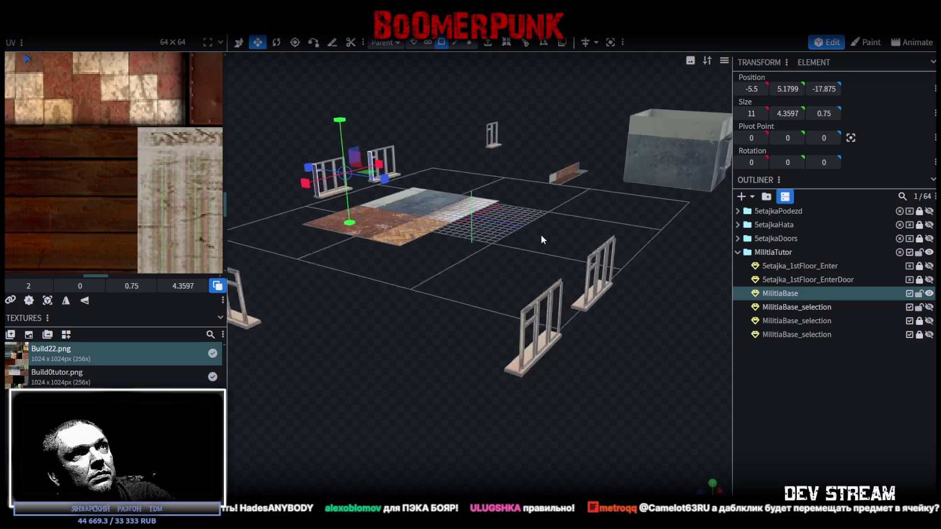
pyautogui.scroll(5, 445, 237)
pyautogui.rightClick(436, 225)
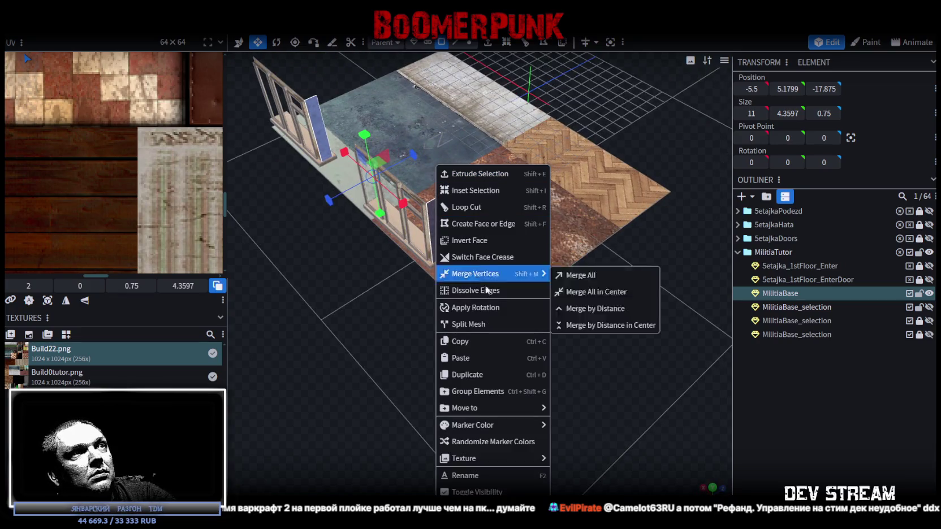
pyautogui.click(493, 324)
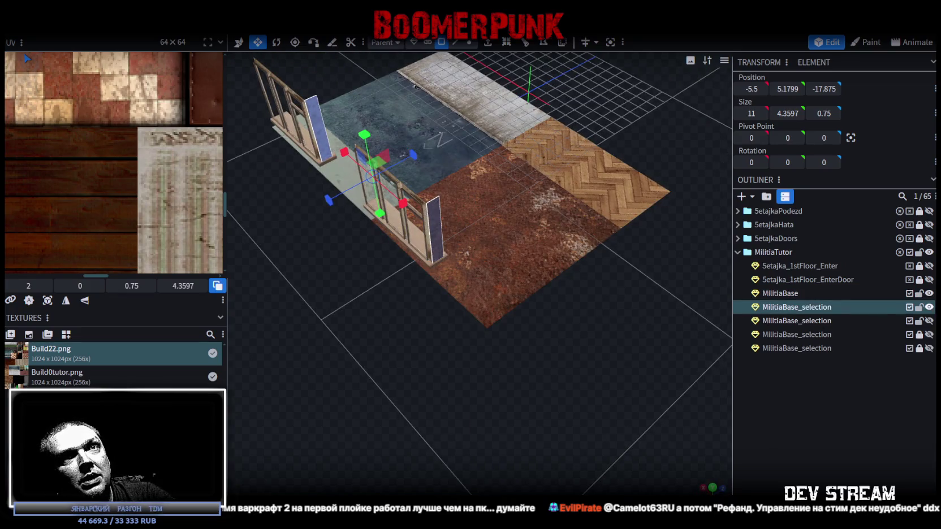
# Show the wall mesh, hide the floor slab, and merge both wall meshes into one
pyautogui.click(928, 320)
pyautogui.click(929, 293)
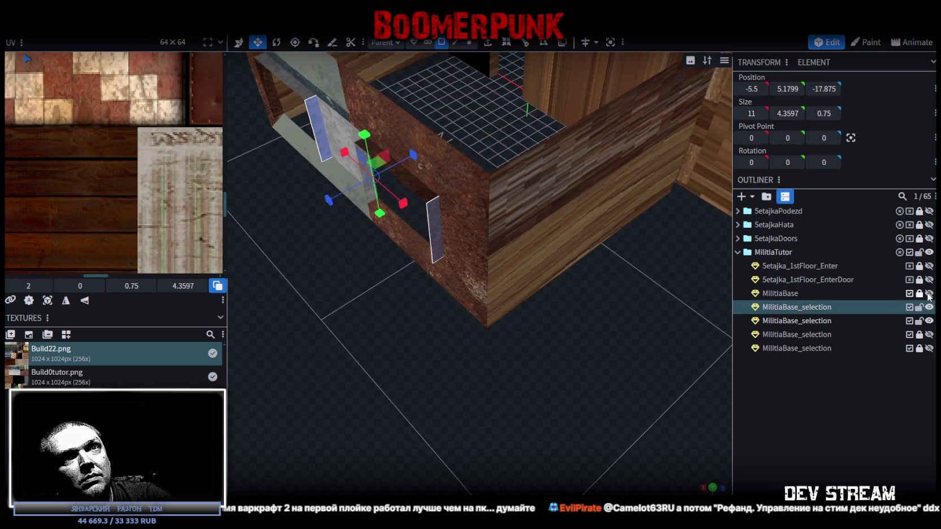
pyautogui.click(797, 321)
pyautogui.rightClick(816, 308)
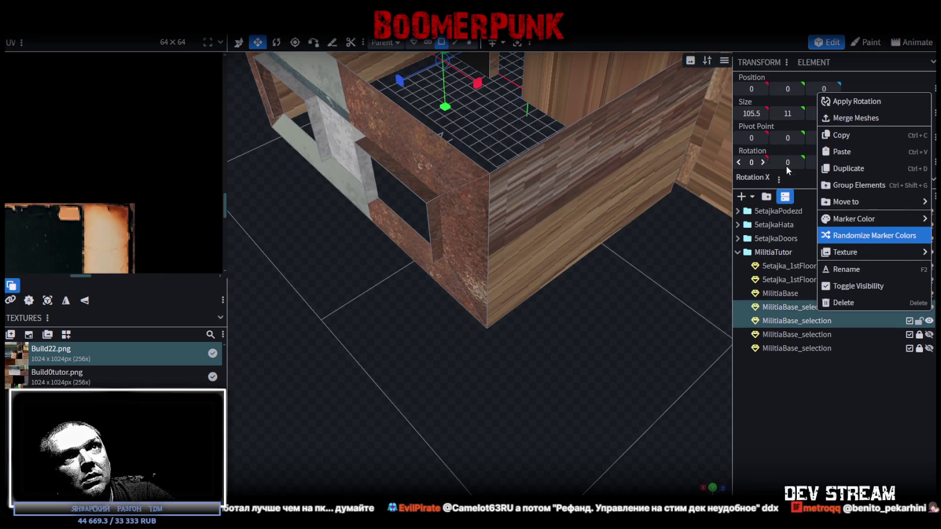
pyautogui.click(854, 118)
# Weld the merged wall mesh's overlapping duplicate vertices and orbit to inspect the result
pyautogui.scroll(-5, 477, 318)
pyautogui.moveTo(477, 318); pyautogui.dragTo(482, 66)
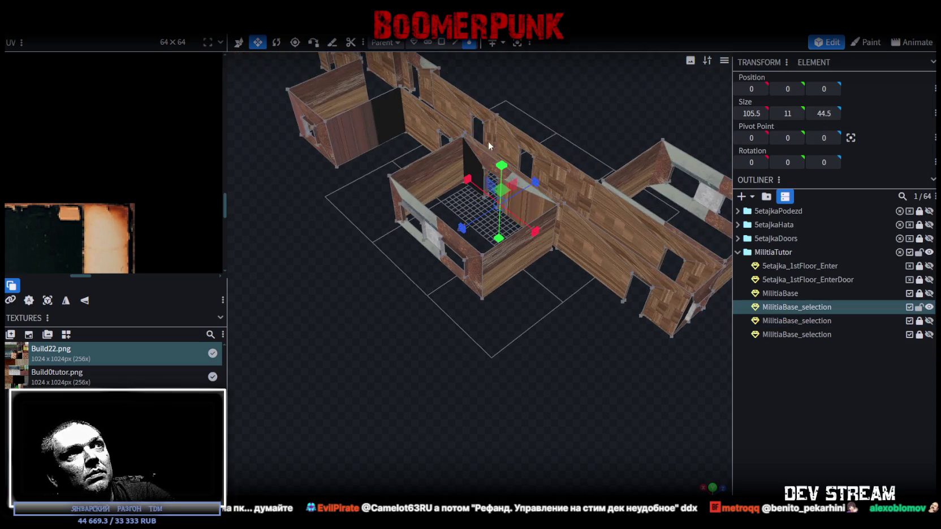
pyautogui.scroll(-3, 488, 141)
pyautogui.rightClick(513, 348)
pyautogui.press('Tab')
pyautogui.moveTo(478, 174); pyautogui.dragTo(479, 187)
pyautogui.click(444, 125)
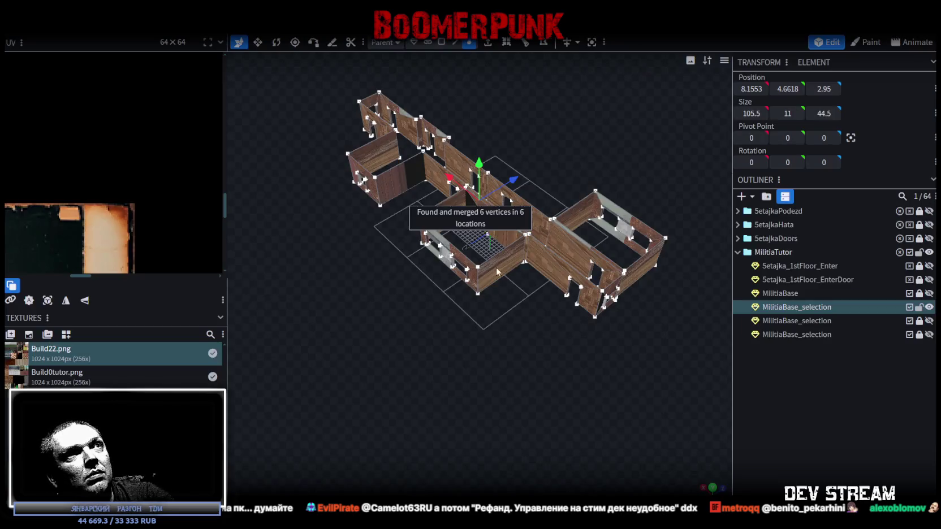
pyautogui.moveTo(496, 267)
pyautogui.mouseDown()
pyautogui.moveTo(497, 351)
pyautogui.moveTo(475, 363)
pyautogui.mouseUp()
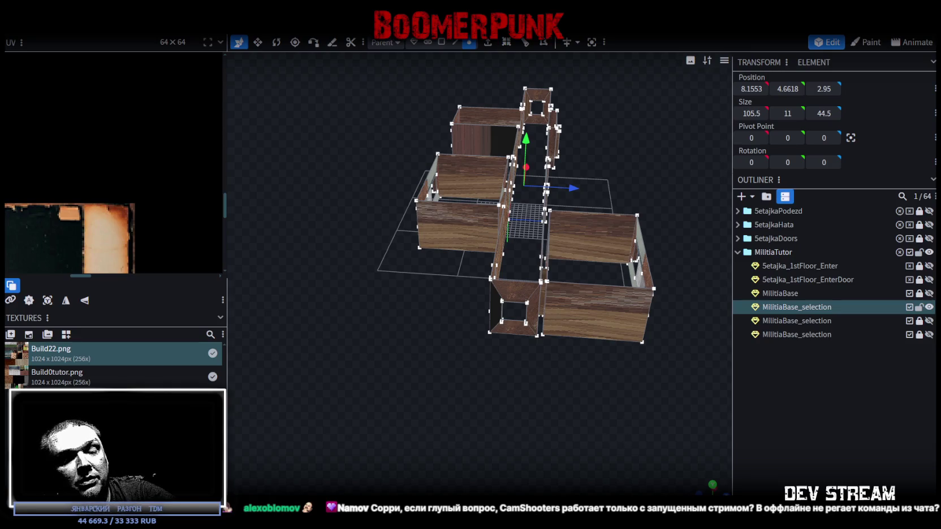
pyautogui.moveTo(562, 383)
pyautogui.mouseDown()
pyautogui.moveTo(511, 409)
pyautogui.moveTo(509, 419)
pyautogui.mouseUp()
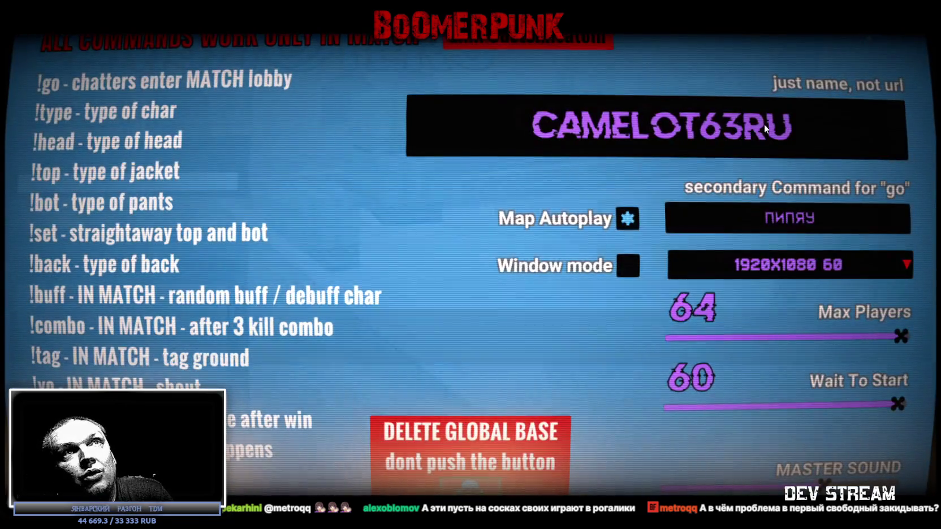
# Select the player name, toggle settings with Esc, and open the chat-commands spreadsheet link
pyautogui.click(745, 133)
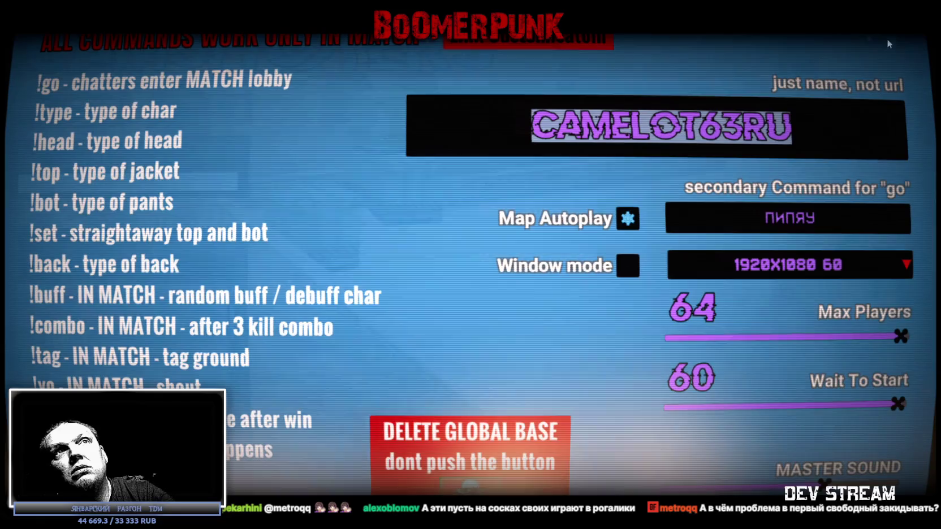
pyautogui.press('Escape')
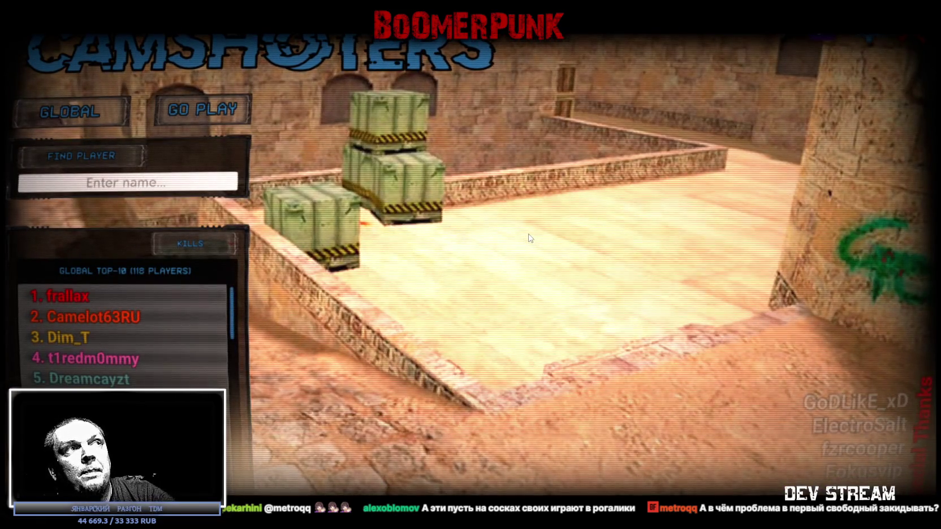
pyautogui.press('Escape')
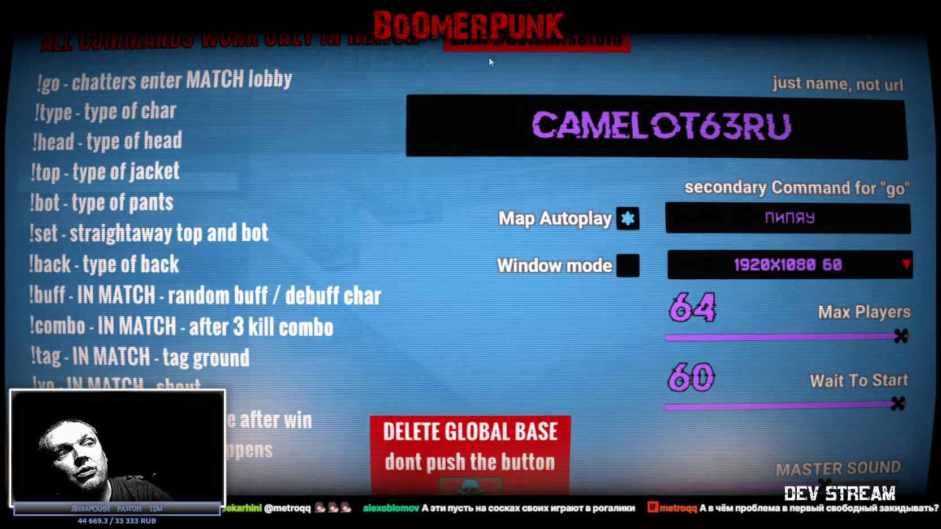
pyautogui.click(635, 113)
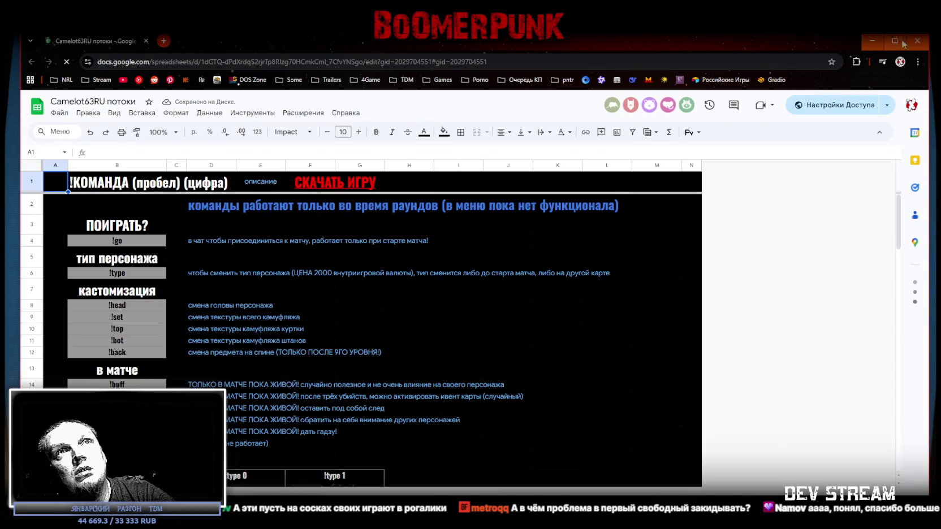
# Close the browser window showing the chat-commands spreadsheet
pyautogui.click(918, 44)
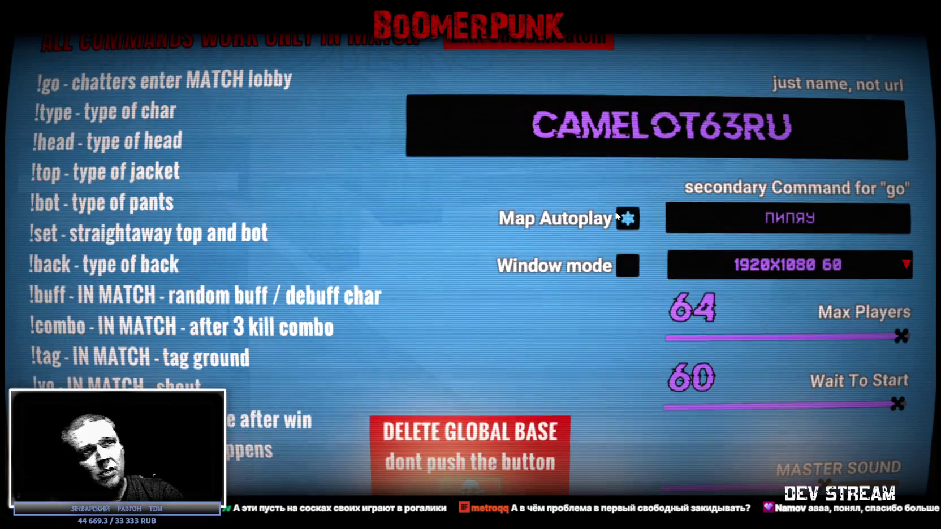
# Slide Wait To Start to 20 and back to 60, then close settings with Esc
pyautogui.moveTo(899, 405); pyautogui.dragTo(673, 407)
pyautogui.moveTo(733, 419); pyautogui.dragTo(901, 405)
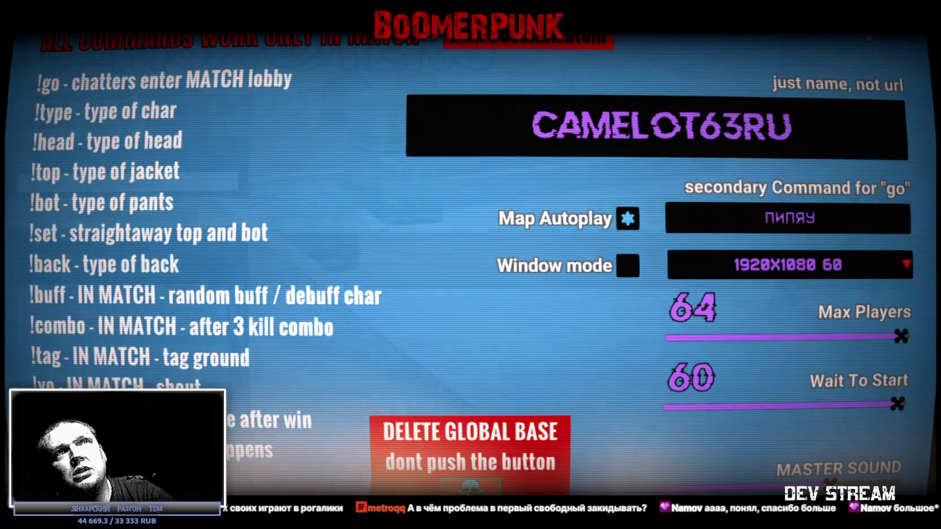
pyautogui.press('Escape')
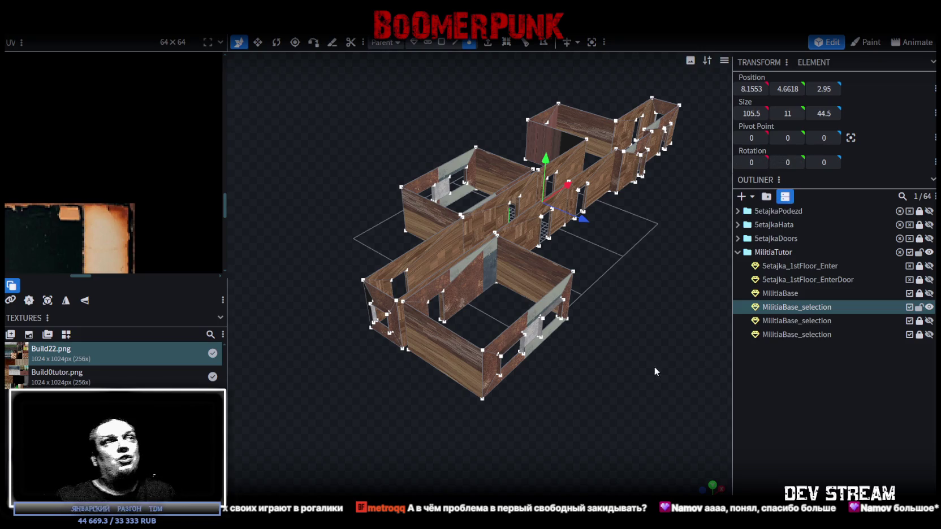
# Orbit the building and switch to Face selection mode
pyautogui.scroll(2, 672, 335)
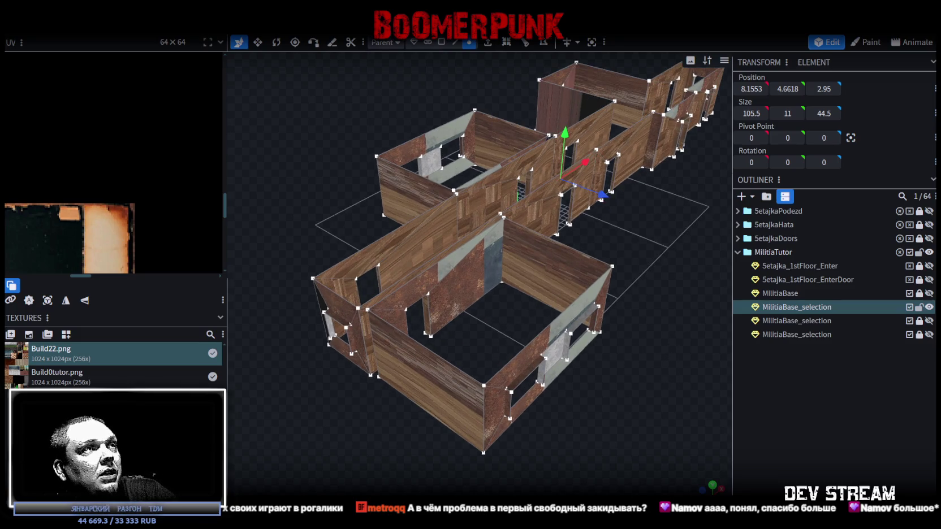
pyautogui.moveTo(386, 379)
pyautogui.mouseDown()
pyautogui.moveTo(378, 435)
pyautogui.moveTo(429, 456)
pyautogui.moveTo(341, 423)
pyautogui.moveTo(600, 354)
pyautogui.moveTo(527, 347)
pyautogui.moveTo(504, 332)
pyautogui.moveTo(505, 221)
pyautogui.mouseUp()
pyautogui.click(441, 42)
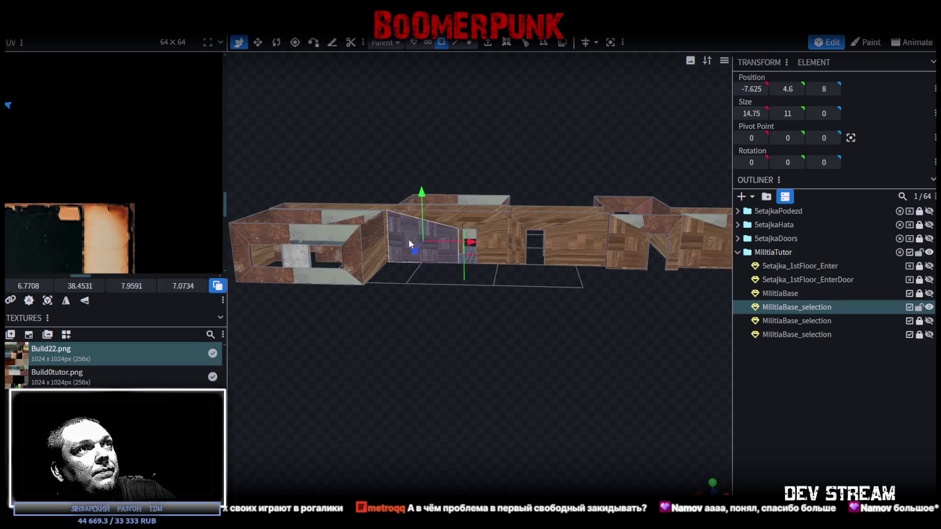
# Widen and zoom the UV editor to the full atlas, then snap to front orthographic view
pyautogui.scroll(-5, 141, 193)
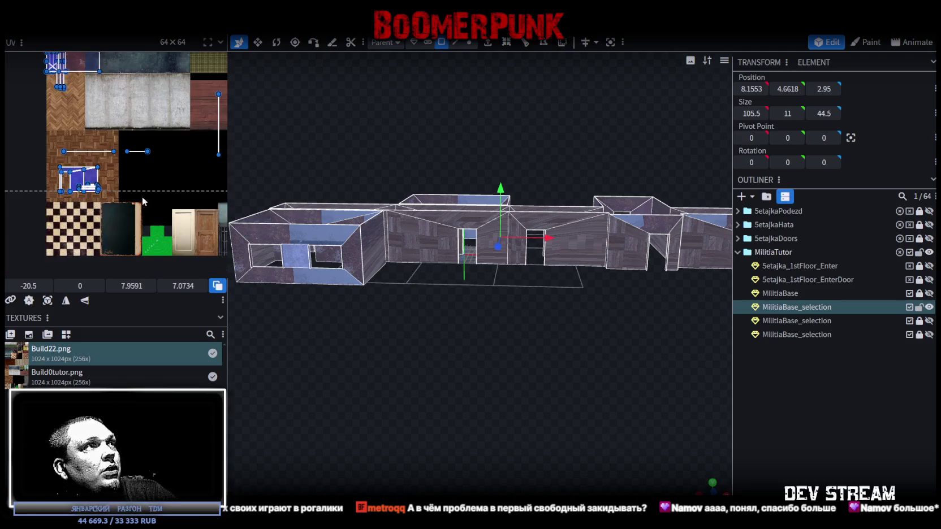
pyautogui.scroll(3, 103, 226)
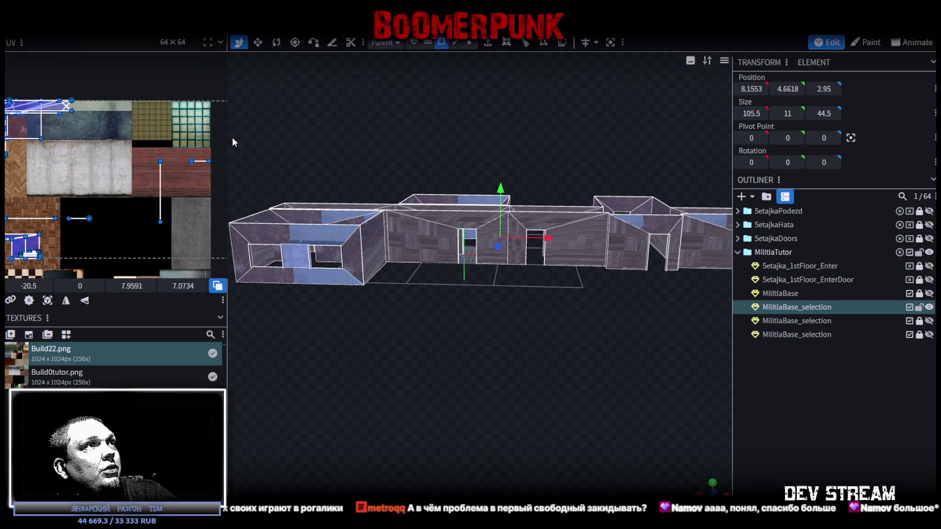
pyautogui.moveTo(228, 141); pyautogui.dragTo(380, 141)
pyautogui.scroll(-3, 237, 311)
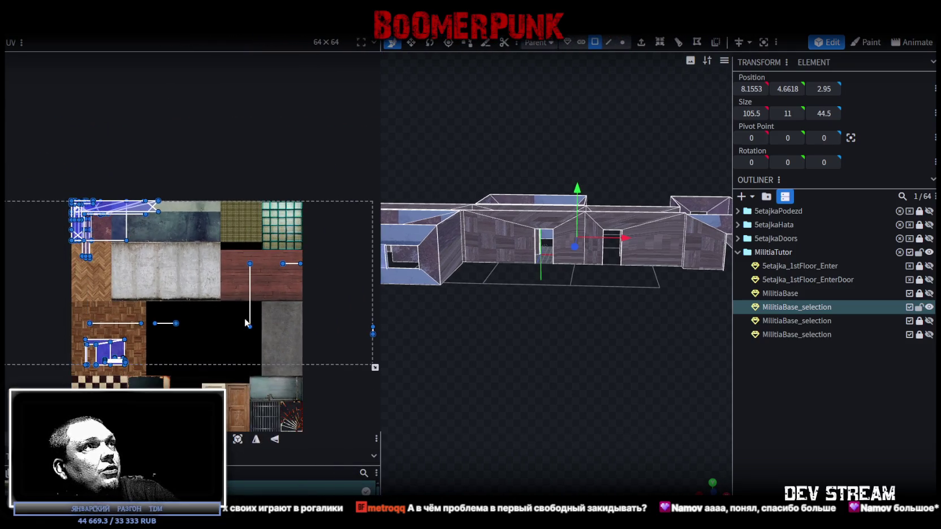
pyautogui.scroll(2, 236, 281)
pyautogui.moveTo(503, 338)
pyautogui.mouseDown()
pyautogui.moveTo(534, 376)
pyautogui.moveTo(592, 372)
pyautogui.moveTo(548, 365)
pyautogui.moveTo(511, 419)
pyautogui.moveTo(520, 372)
pyautogui.moveTo(429, 467)
pyautogui.mouseUp()
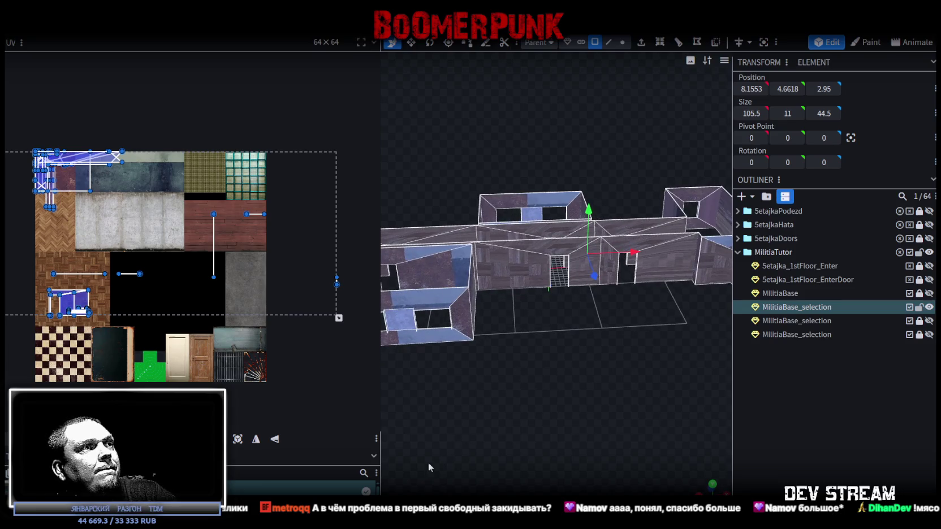
pyautogui.click(712, 483)
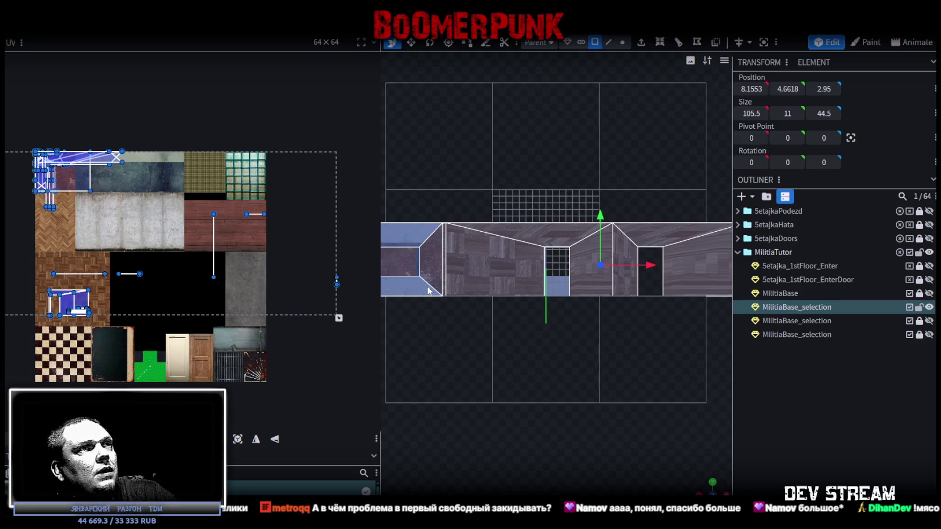
# Project the near room's wall faces from the current view and try placements on the atlas
pyautogui.click(238, 438)
pyautogui.scroll(-1, 180, 249)
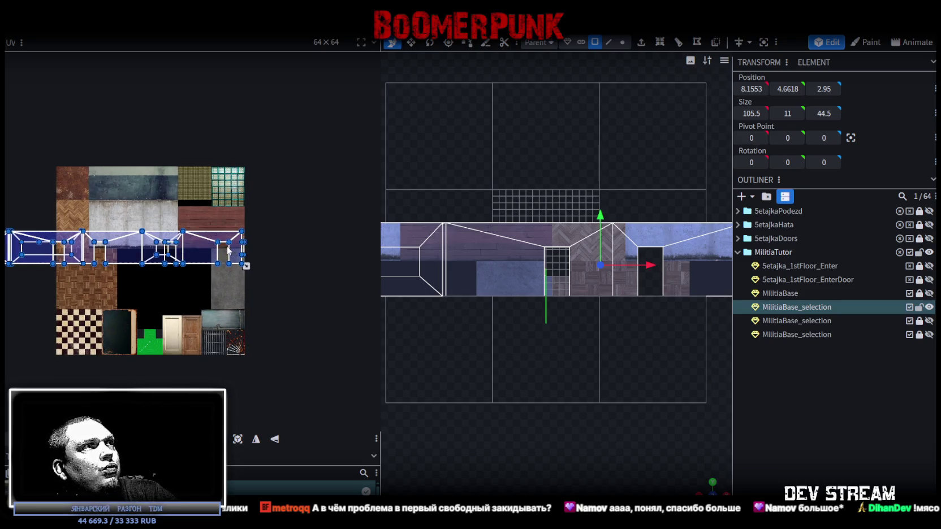
pyautogui.hotkey('ctrl', 'z')
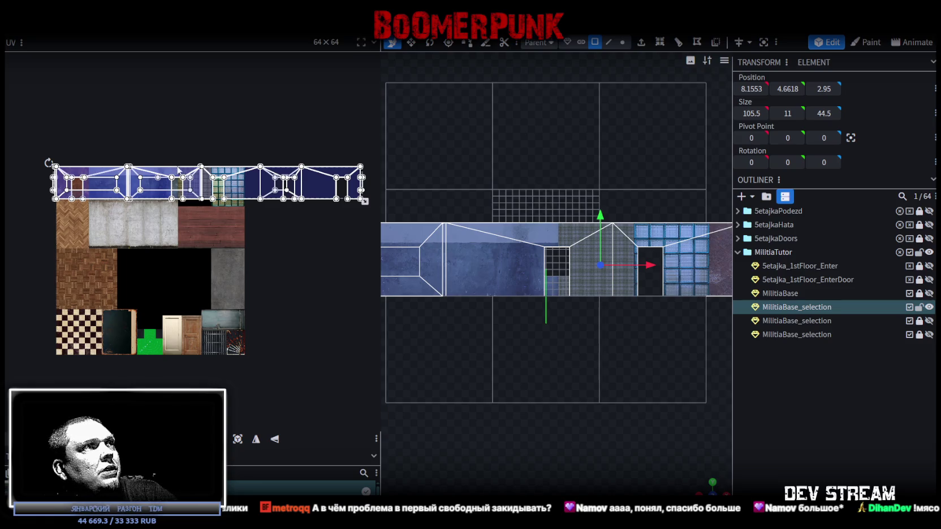
pyautogui.moveTo(221, 226); pyautogui.dragTo(183, 236)
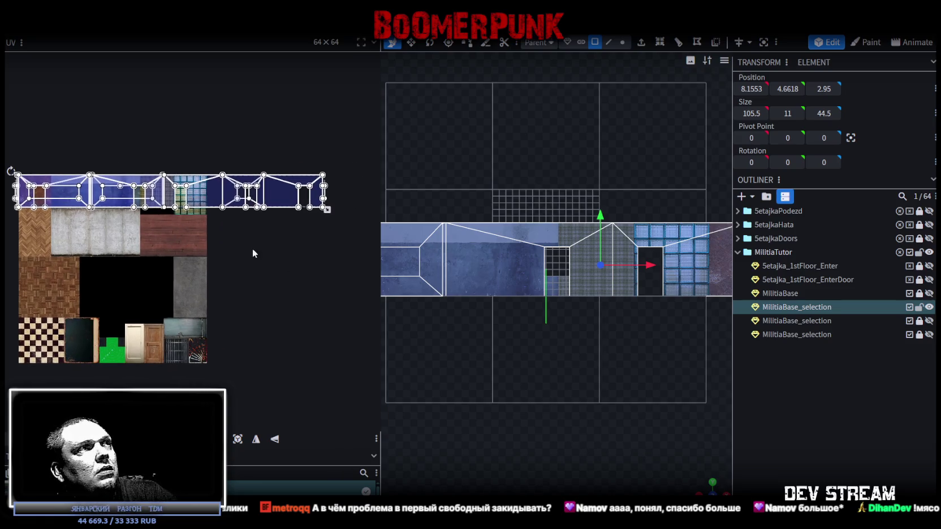
pyautogui.hotkey('ctrl', 'z')
pyautogui.hotkey('ctrl', 'z')
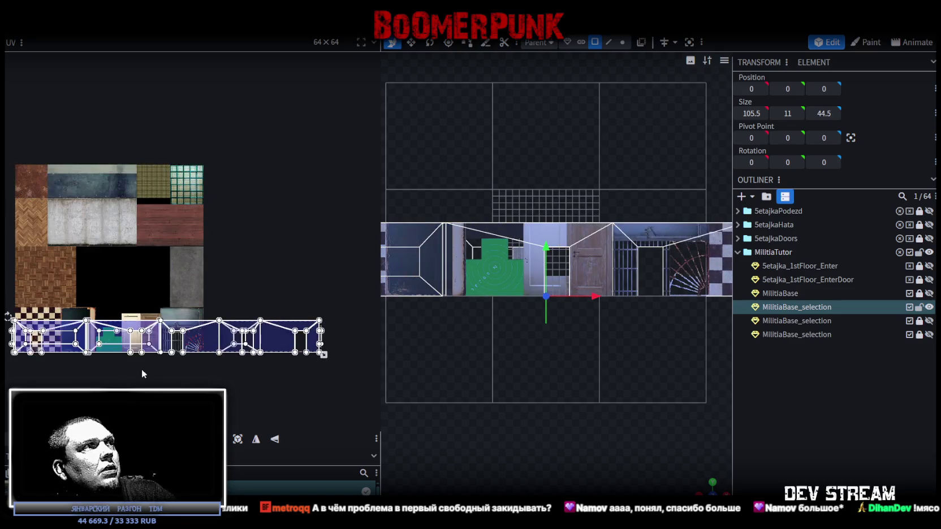
pyautogui.moveTo(713, 485)
pyautogui.mouseDown()
pyautogui.moveTo(679, 362)
pyautogui.moveTo(614, 301)
pyautogui.moveTo(512, 401)
pyautogui.moveTo(500, 401)
pyautogui.mouseUp()
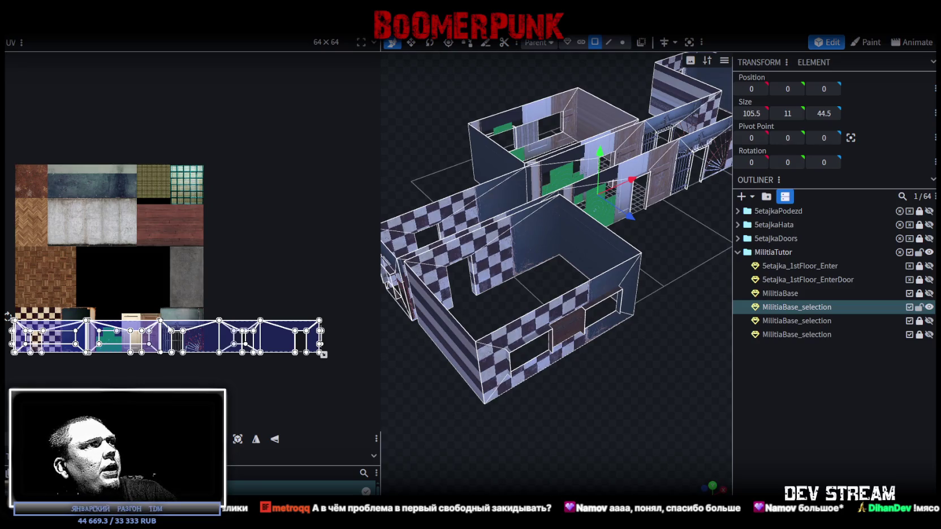
# Place the wall UV strip on the brick row, then move part of it onto the dark purple row
pyautogui.moveTo(197, 346); pyautogui.dragTo(158, 148)
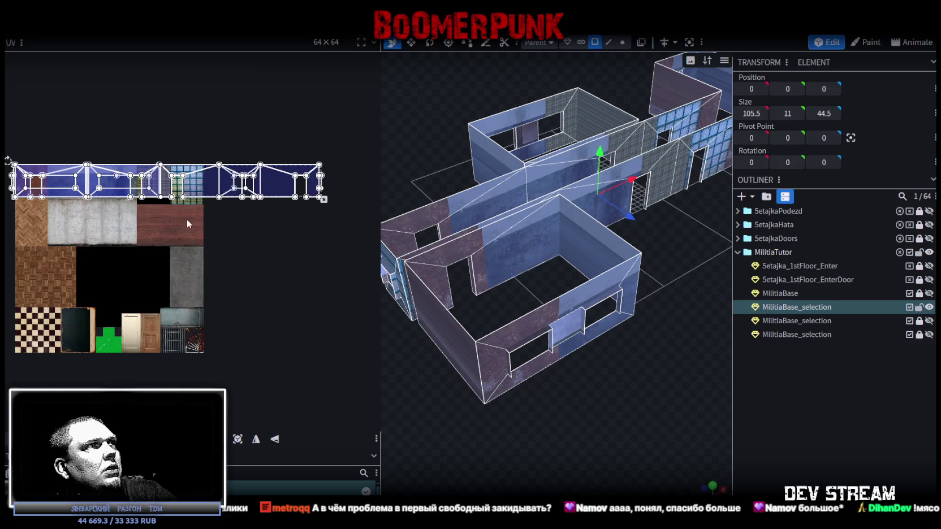
pyautogui.scroll(1, 186, 218)
pyautogui.scroll(-1, 192, 224)
pyautogui.moveTo(155, 194); pyautogui.dragTo(351, 119)
pyautogui.moveTo(113, 173); pyautogui.dragTo(90, 277)
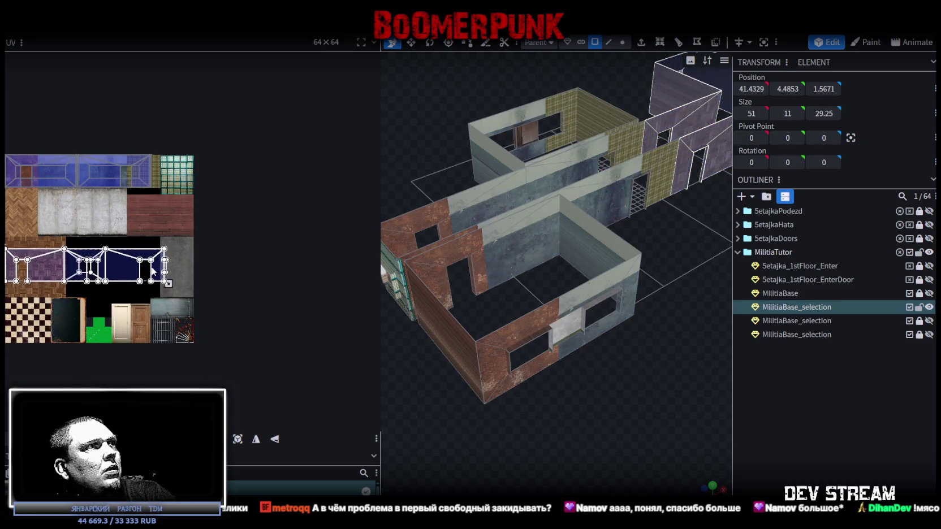
pyautogui.hscroll(-3, 236, 279)
pyautogui.moveTo(236, 278)
pyautogui.mouseDown()
pyautogui.moveTo(172, 312)
pyautogui.moveTo(224, 288)
pyautogui.mouseUp()
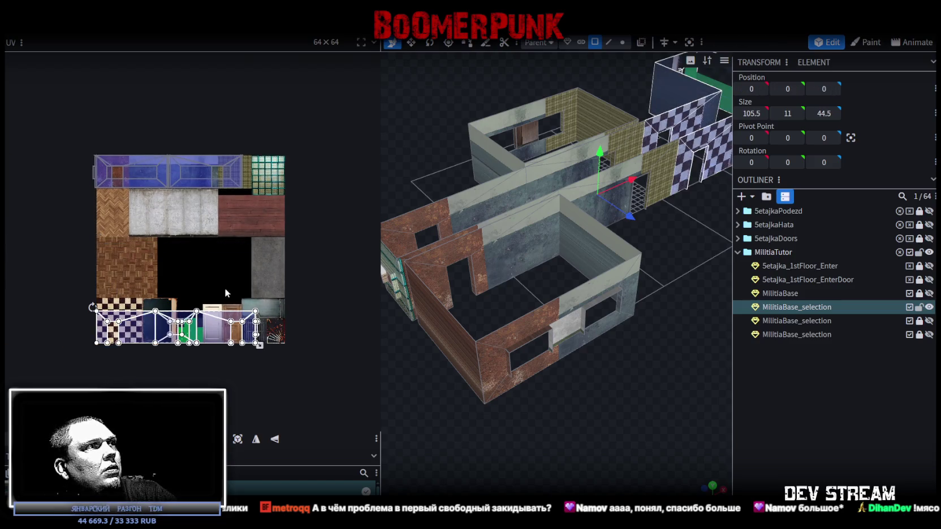
# Move the wall faces from the top row onto the atlas's concrete area
pyautogui.scroll(2, 244, 272)
pyautogui.scroll(1, 141, 238)
pyautogui.moveTo(291, 197)
pyautogui.mouseDown()
pyautogui.moveTo(254, 147)
pyautogui.moveTo(147, 86)
pyautogui.mouseUp()
pyautogui.moveTo(169, 148)
pyautogui.mouseDown()
pyautogui.moveTo(180, 206)
pyautogui.moveTo(230, 268)
pyautogui.moveTo(173, 246)
pyautogui.mouseUp()
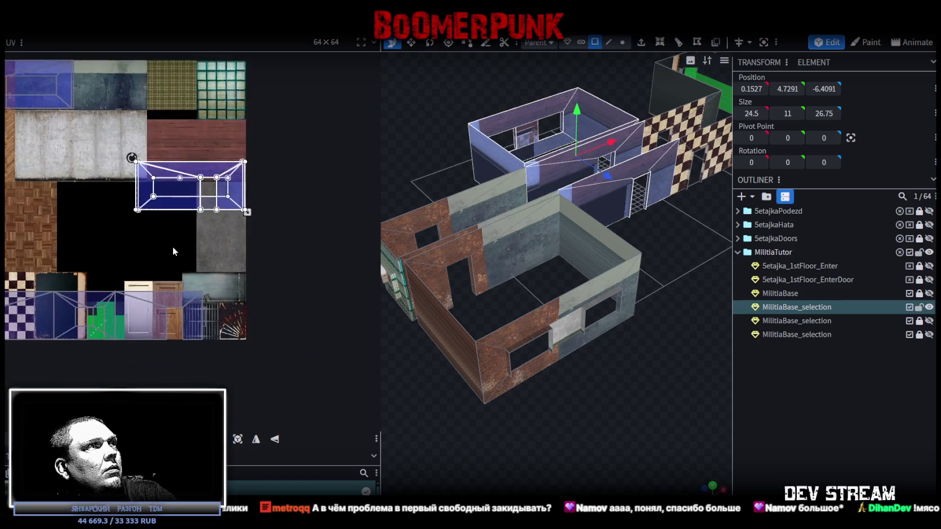
# Map the front rooms' wall faces from the atlas's top-left onto its black area
pyautogui.scroll(2, 173, 247)
pyautogui.hotkey('ctrl', 'z')
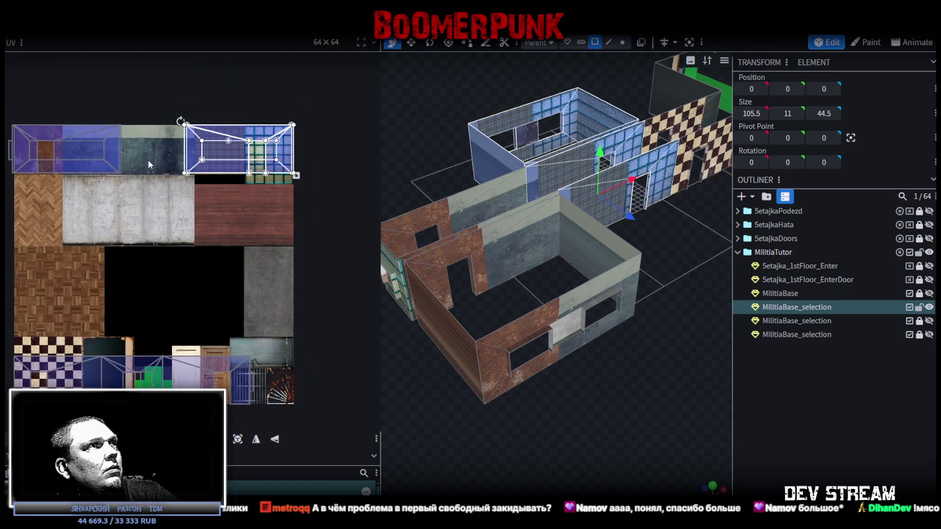
pyautogui.scroll(2, 148, 164)
pyautogui.scroll(-1, 227, 281)
pyautogui.click(228, 260)
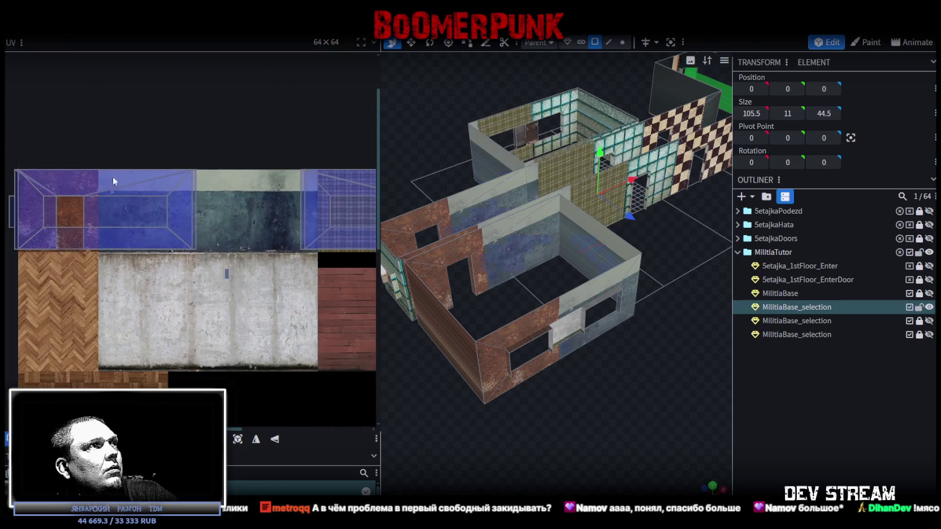
pyautogui.click(130, 192)
pyautogui.scroll(-3, 135, 198)
pyautogui.moveTo(146, 208); pyautogui.dragTo(225, 283)
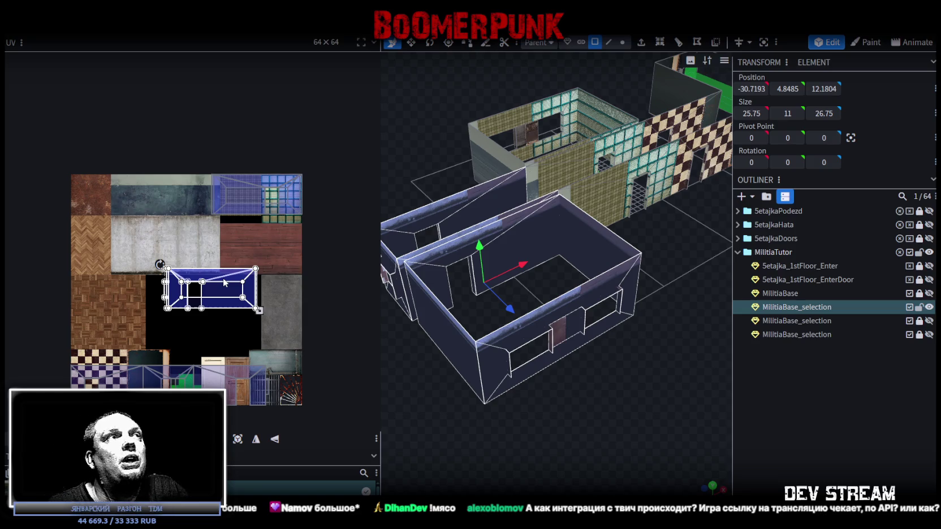
# Move another wall's faces onto the blue-grey concrete strip and slide them further left
pyautogui.moveTo(199, 228)
pyautogui.mouseDown()
pyautogui.moveTo(374, 153)
pyautogui.moveTo(281, 144)
pyautogui.mouseUp()
pyautogui.moveTo(263, 182); pyautogui.dragTo(178, 161)
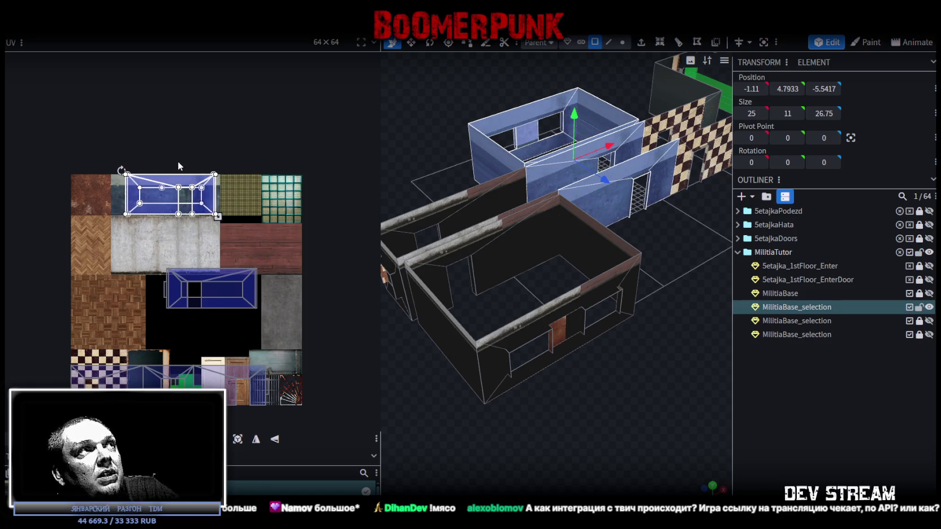
pyautogui.scroll(5, 170, 159)
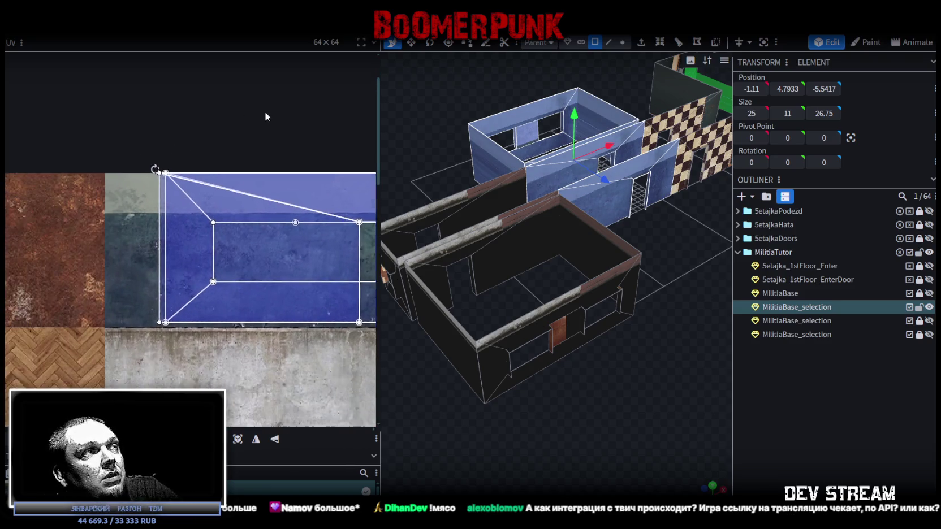
pyautogui.moveTo(279, 169); pyautogui.dragTo(237, 169)
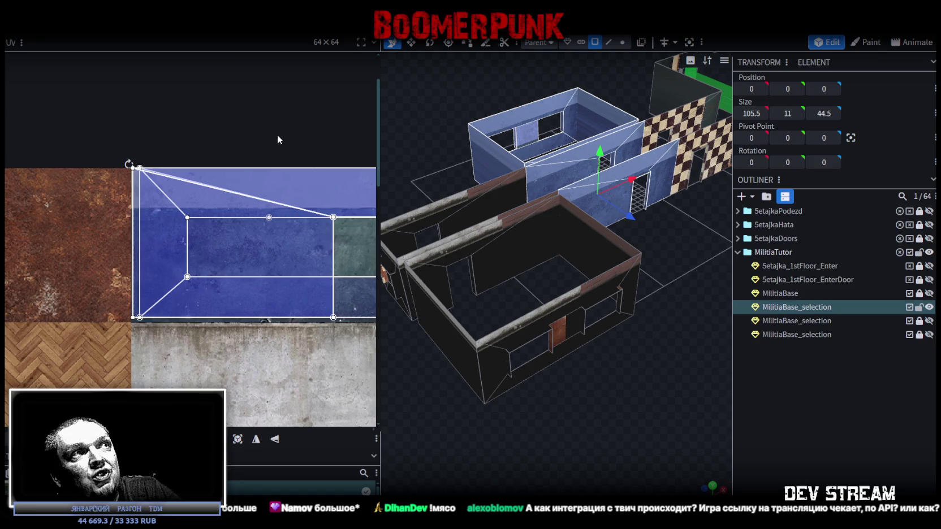
pyautogui.scroll(-3, 277, 135)
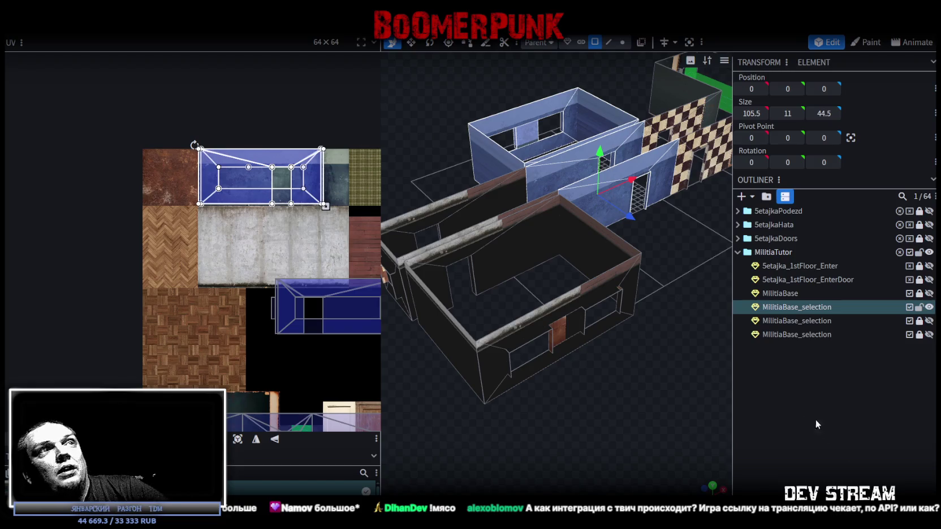
# Select the two front wall faces of the building
pyautogui.scroll(3, 299, 165)
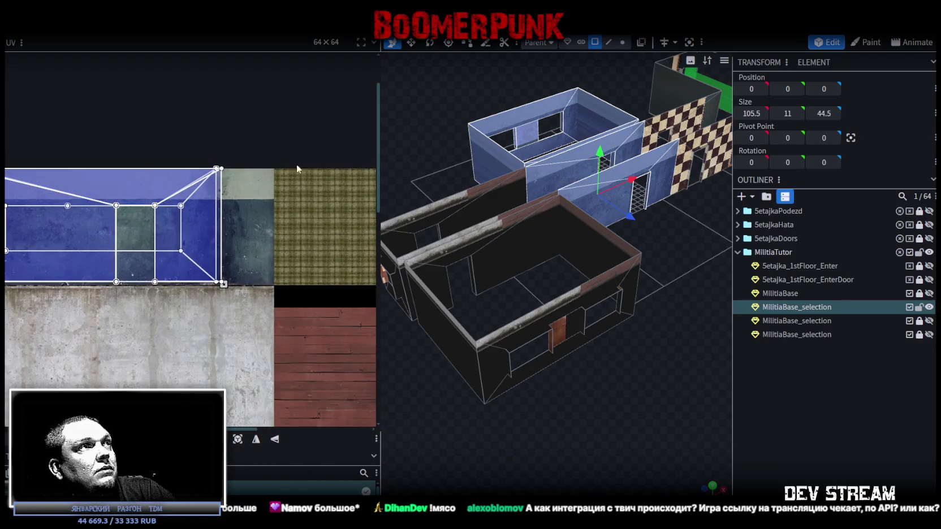
pyautogui.moveTo(265, 179); pyautogui.dragTo(322, 160)
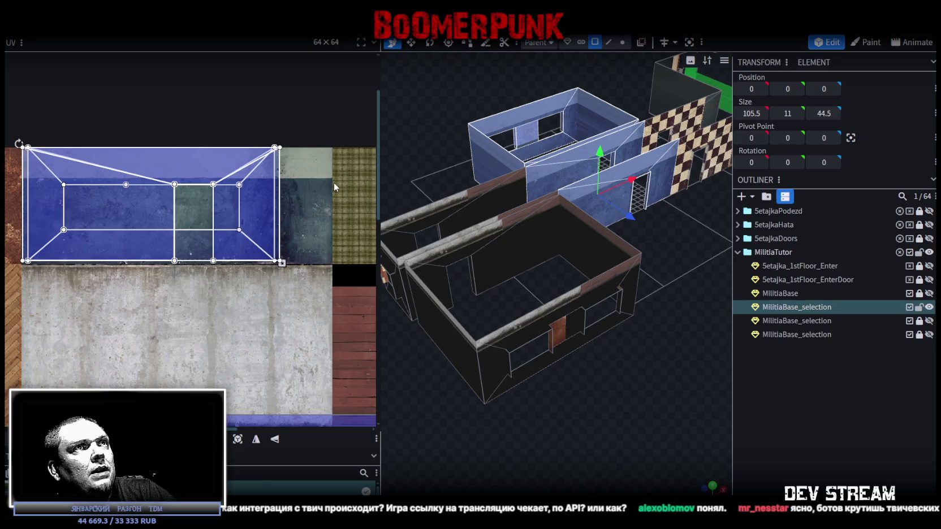
pyautogui.scroll(-2, 441, 202)
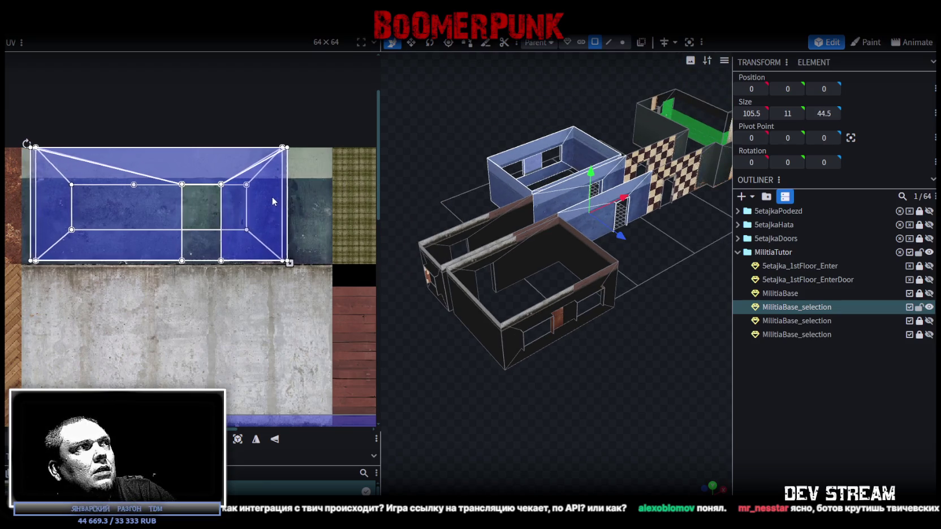
pyautogui.scroll(2, 687, 285)
pyautogui.moveTo(686, 282)
pyautogui.mouseDown()
pyautogui.moveTo(659, 327)
pyautogui.moveTo(606, 328)
pyautogui.moveTo(619, 336)
pyautogui.mouseUp()
pyautogui.moveTo(560, 297)
pyautogui.mouseDown()
pyautogui.moveTo(629, 375)
pyautogui.moveTo(544, 316)
pyautogui.mouseUp()
pyautogui.click(564, 287)
pyautogui.keyDown('shift'); pyautogui.click(671, 269); pyautogui.keyUp('shift')
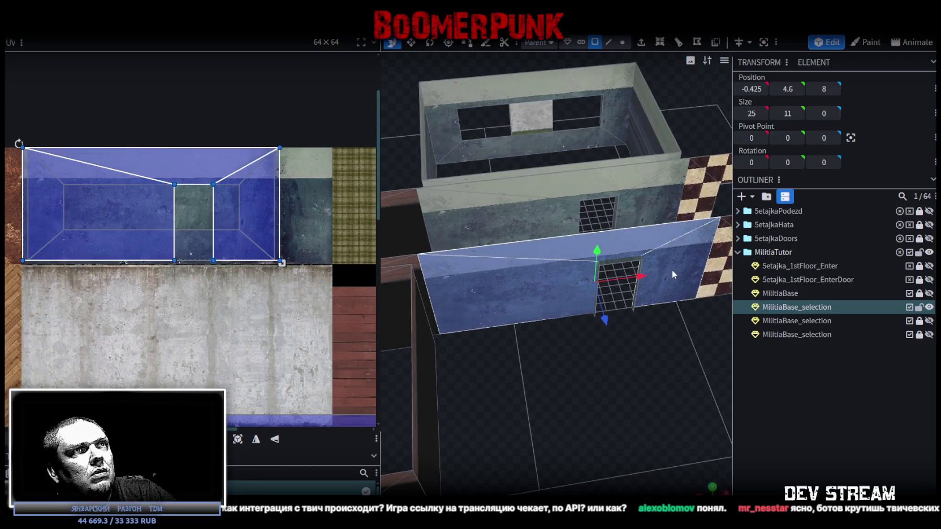
pyautogui.moveTo(632, 376)
pyautogui.mouseDown()
pyautogui.moveTo(660, 377)
pyautogui.moveTo(590, 364)
pyautogui.moveTo(634, 369)
pyautogui.mouseUp()
pyautogui.scroll(-6, 599, 336)
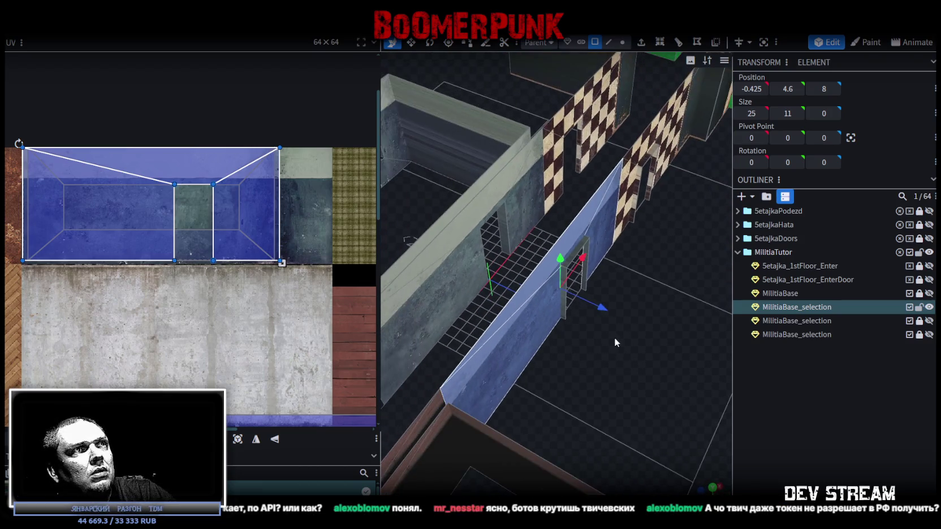
pyautogui.moveTo(647, 351); pyautogui.dragTo(595, 375)
pyautogui.scroll(5, 606, 377)
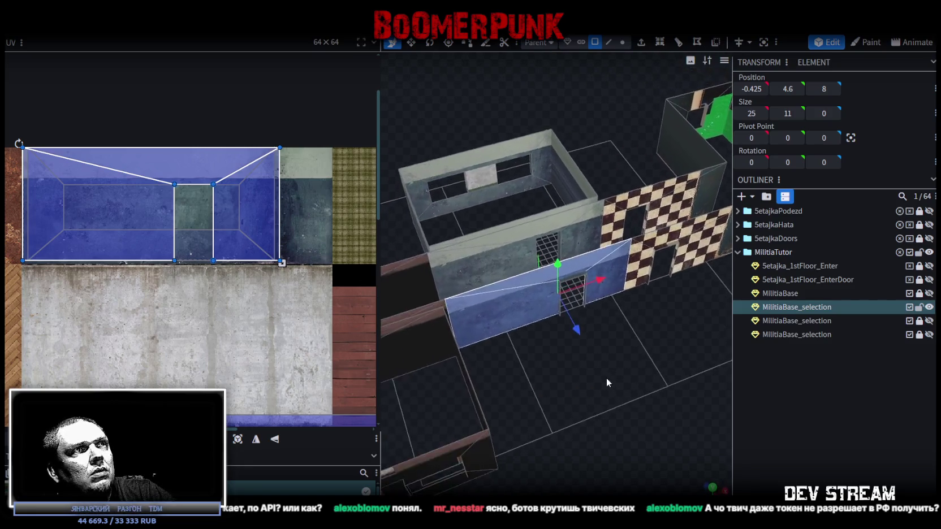
pyautogui.keyDown('shift'); pyautogui.click(477, 271); pyautogui.keyUp('shift')
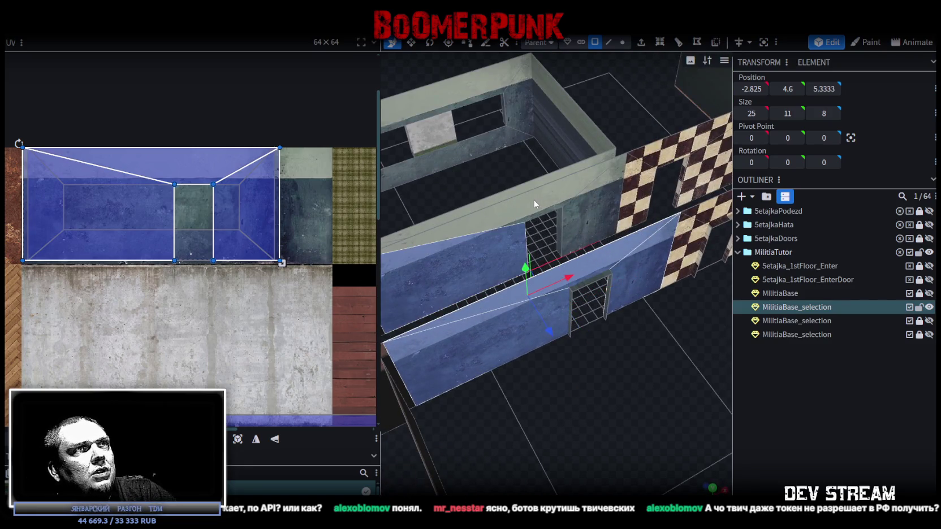
pyautogui.click(625, 251)
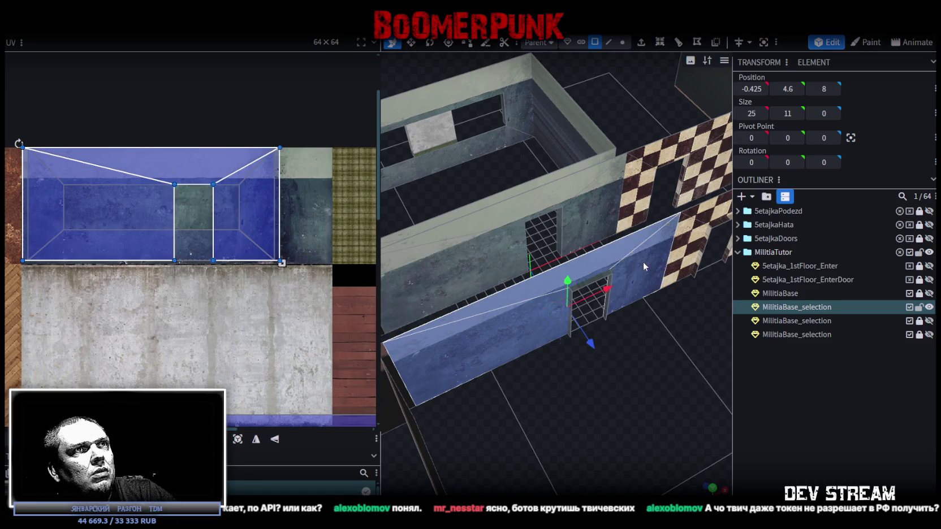
# Mirror the front wall's texture horizontally and shift it right, then shift the middle wall's texture right
pyautogui.click(255, 441)
pyautogui.moveTo(209, 203); pyautogui.dragTo(257, 192)
pyautogui.hotkey('ctrl', 'z')
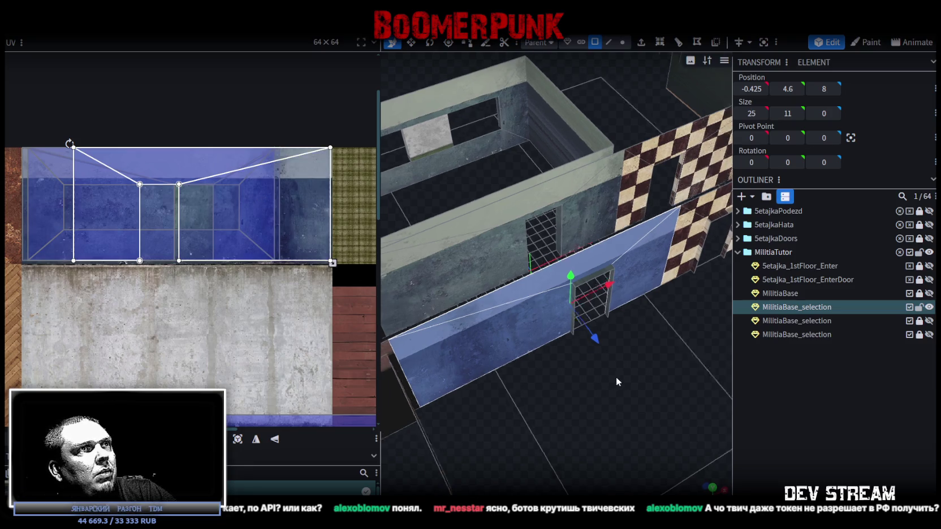
pyautogui.hotkey('ctrl', 'z')
pyautogui.hotkey('ctrl', 'z')
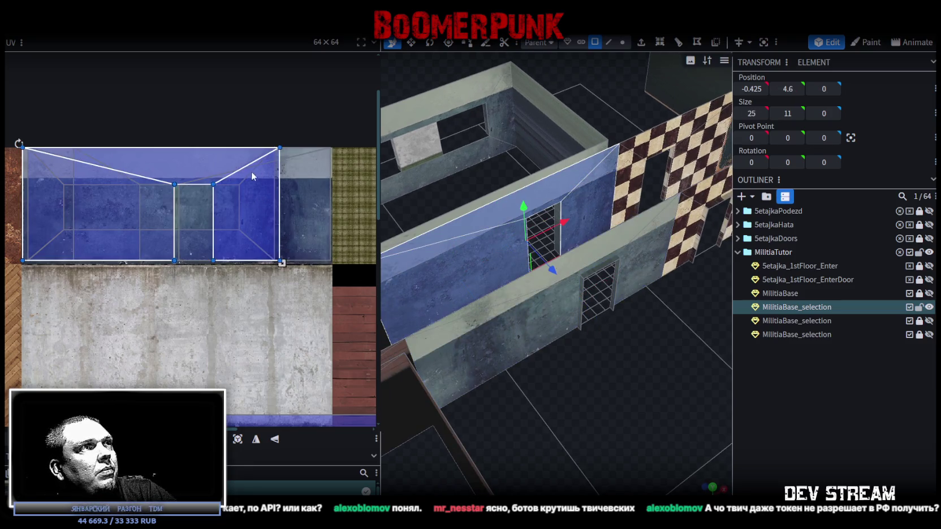
pyautogui.moveTo(247, 224); pyautogui.dragTo(284, 217)
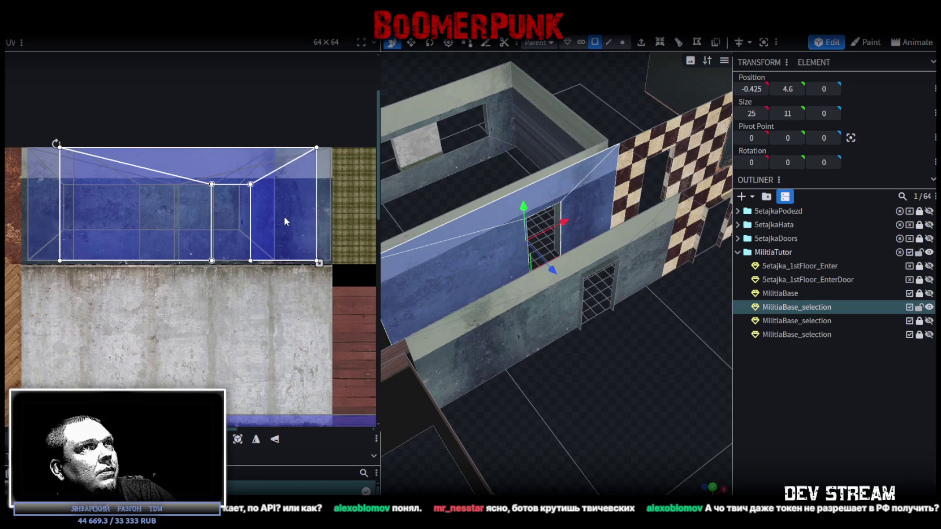
# Select the upper room window frame's four faces and view it straight-on orthographically
pyautogui.moveTo(532, 287)
pyautogui.mouseDown()
pyautogui.moveTo(638, 361)
pyautogui.moveTo(588, 370)
pyautogui.moveTo(566, 339)
pyautogui.mouseUp()
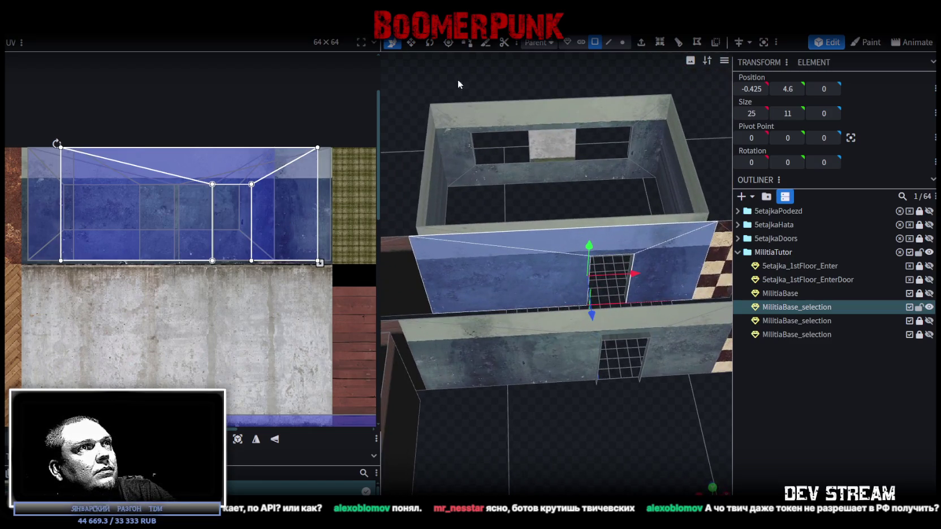
pyautogui.click(455, 130)
pyautogui.keyDown('shift'); pyautogui.click(542, 122); pyautogui.keyUp('shift')
pyautogui.keyDown('shift'); pyautogui.click(576, 172); pyautogui.keyUp('shift')
pyautogui.keyDown('shift'); pyautogui.click(648, 142); pyautogui.keyUp('shift')
pyautogui.scroll(-3, 576, 432)
pyautogui.moveTo(576, 432); pyautogui.dragTo(615, 414)
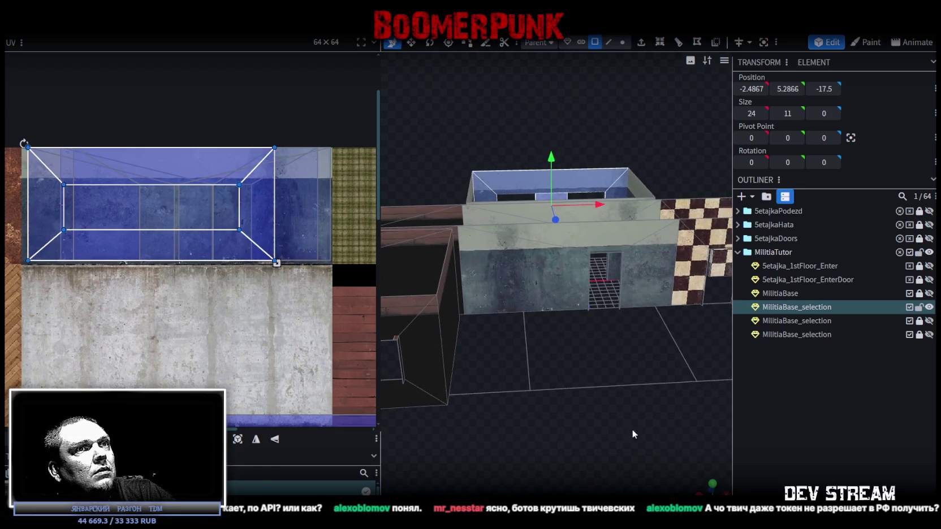
pyautogui.press('KP_7')
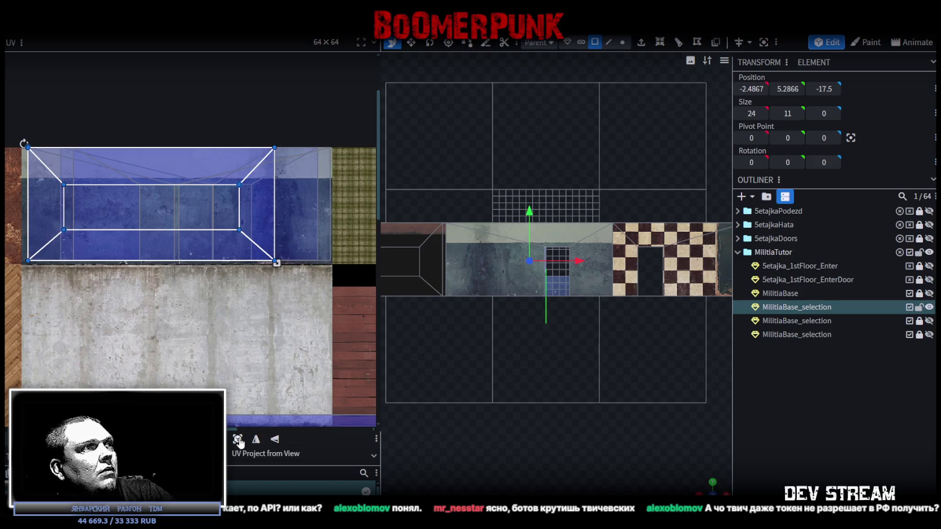
# Project the window frame's UVs from the orthographic view
pyautogui.click(238, 440)
pyautogui.moveTo(556, 361); pyautogui.dragTo(589, 438)
pyautogui.scroll(3, 588, 439)
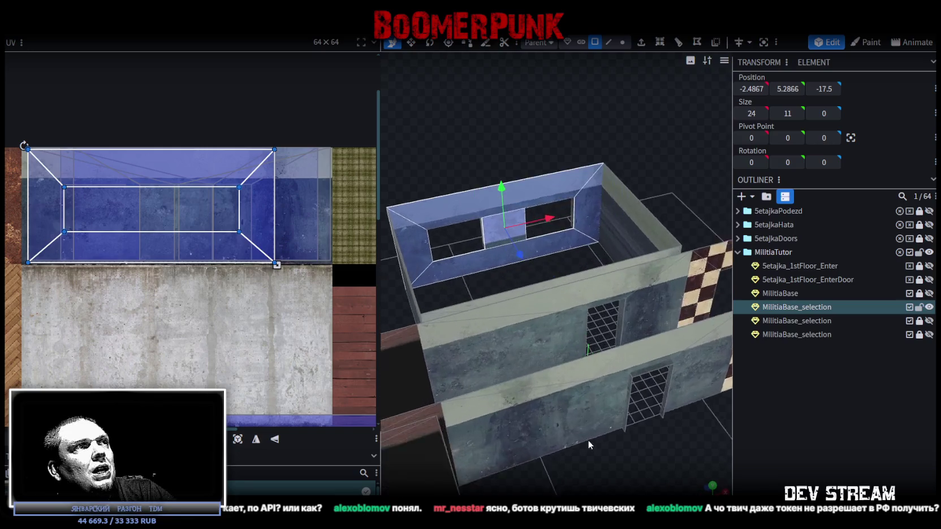
pyautogui.rightClick(496, 237)
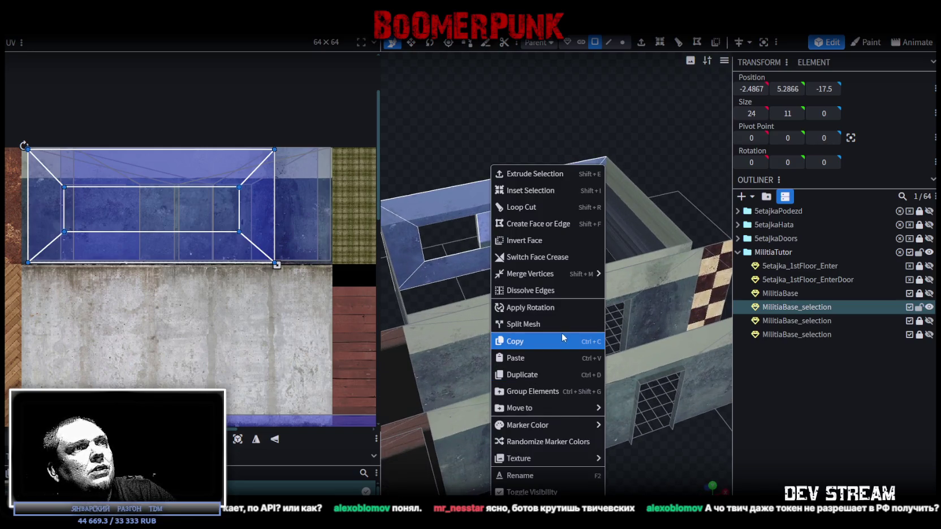
pyautogui.moveTo(555, 457)
pyautogui.press('Escape')
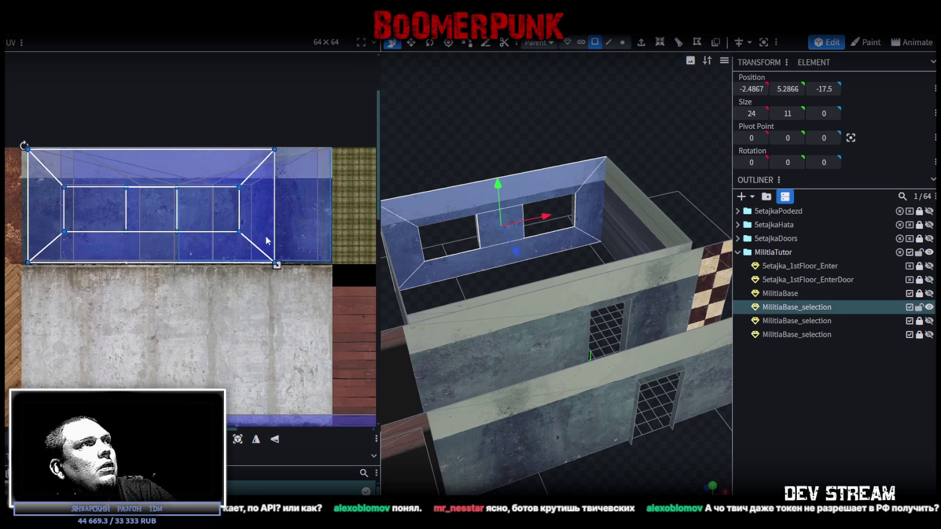
# Mirror the frame's UV mesh horizontally and align it on the blue-grey concrete strip
pyautogui.click(162, 148)
pyautogui.moveTo(163, 150); pyautogui.dragTo(213, 150)
pyautogui.click(257, 441)
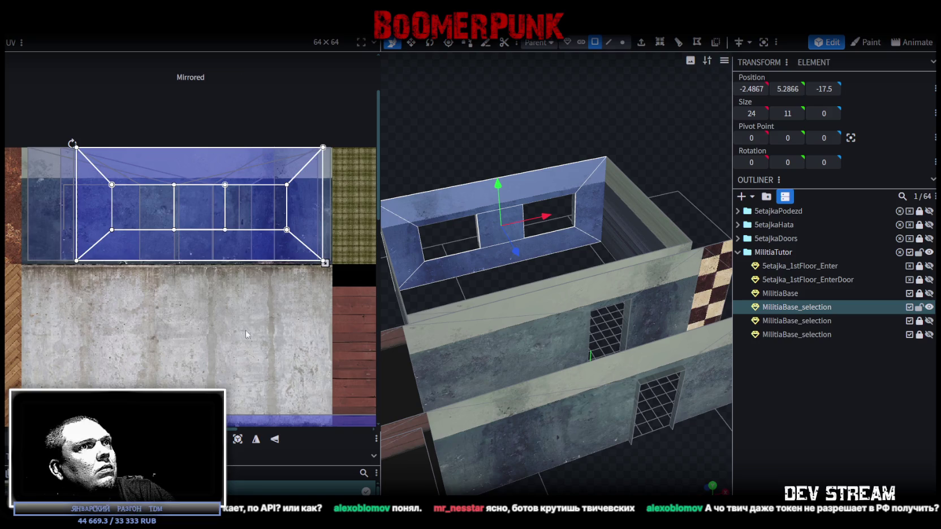
pyautogui.moveTo(286, 248); pyautogui.dragTo(233, 246)
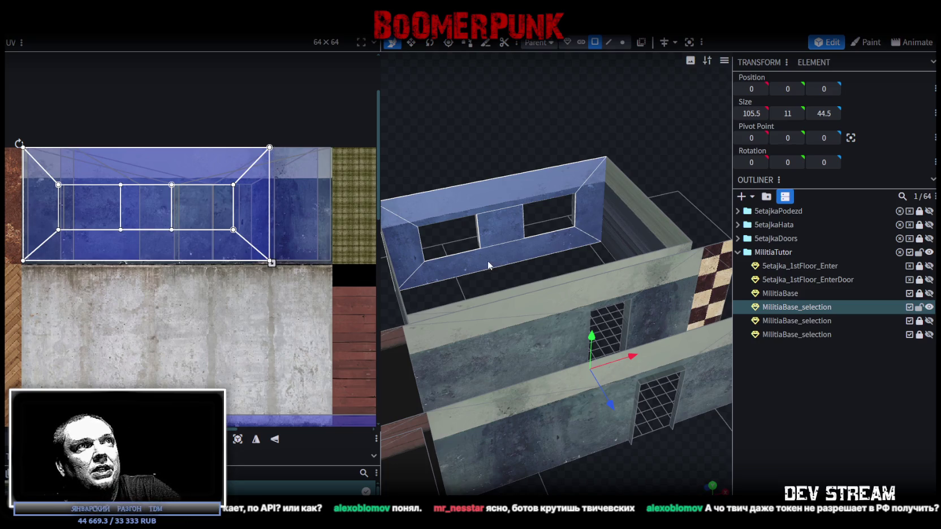
pyautogui.scroll(-5, 583, 159)
pyautogui.moveTo(589, 153); pyautogui.dragTo(617, 194)
pyautogui.click(536, 241)
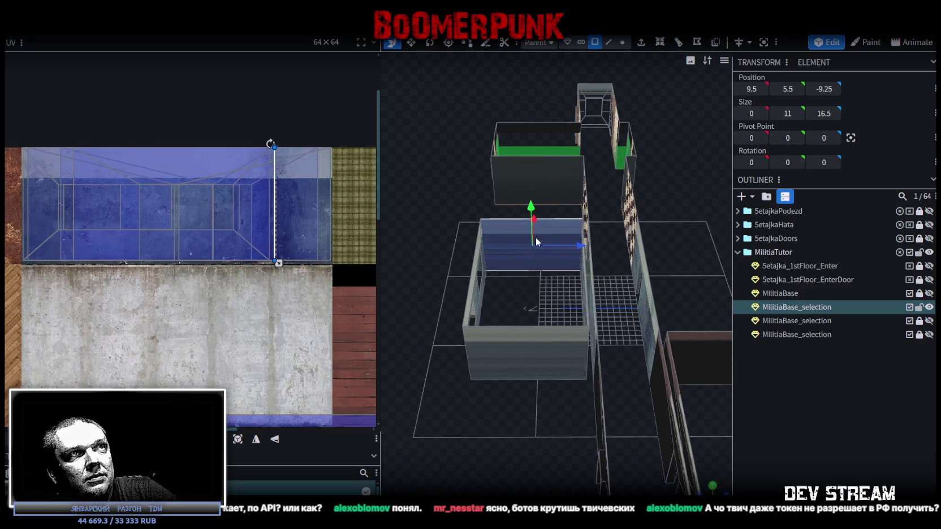
pyautogui.keyDown('shift'); pyautogui.click(554, 356); pyautogui.keyUp('shift')
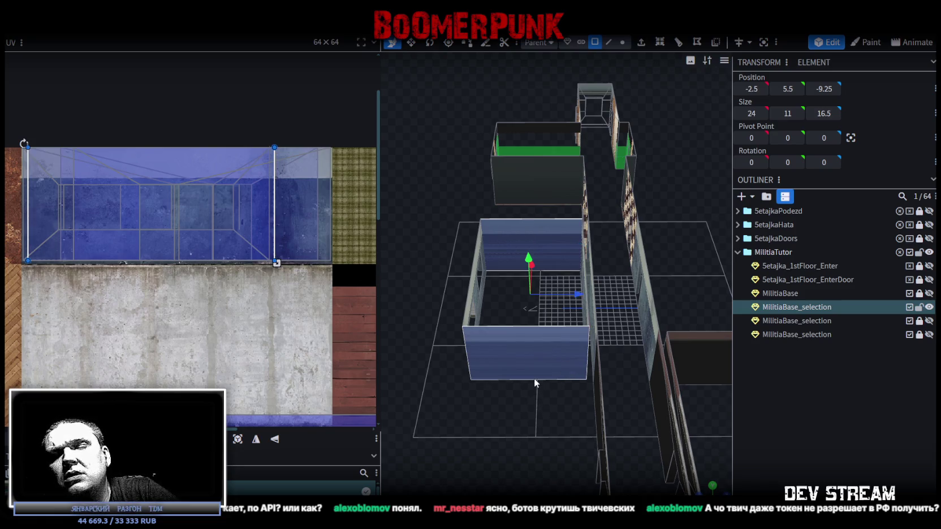
pyautogui.moveTo(552, 388)
pyautogui.mouseDown()
pyautogui.moveTo(562, 400)
pyautogui.moveTo(588, 380)
pyautogui.moveTo(571, 369)
pyautogui.moveTo(476, 368)
pyautogui.moveTo(594, 420)
pyautogui.moveTo(510, 404)
pyautogui.moveTo(593, 360)
pyautogui.moveTo(555, 355)
pyautogui.moveTo(637, 370)
pyautogui.moveTo(497, 332)
pyautogui.moveTo(528, 343)
pyautogui.moveTo(541, 337)
pyautogui.moveTo(530, 339)
pyautogui.mouseUp()
pyautogui.scroll(3, 497, 332)
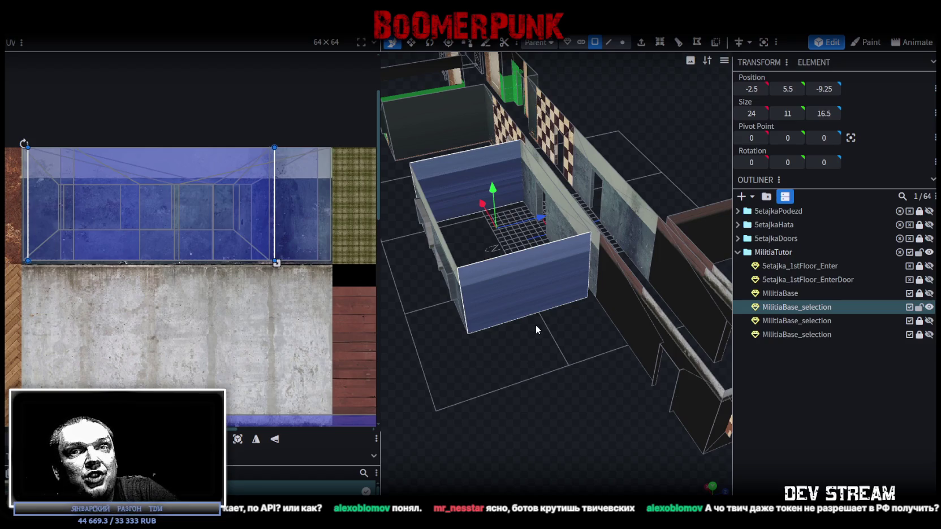
pyautogui.scroll(-3, 534, 325)
pyautogui.moveTo(535, 325)
pyautogui.mouseDown()
pyautogui.moveTo(471, 347)
pyautogui.moveTo(496, 339)
pyautogui.mouseUp()
pyautogui.scroll(3, 518, 330)
pyautogui.scroll(-3, 479, 352)
pyautogui.scroll(2, 493, 337)
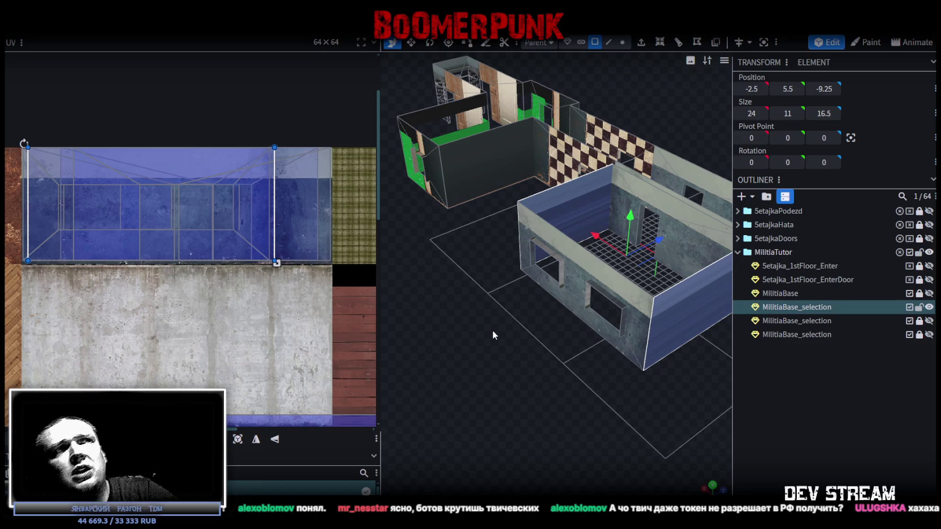
pyautogui.moveTo(535, 361)
pyautogui.mouseDown()
pyautogui.moveTo(508, 369)
pyautogui.moveTo(496, 398)
pyautogui.moveTo(526, 445)
pyautogui.moveTo(573, 446)
pyautogui.moveTo(614, 363)
pyautogui.mouseUp()
pyautogui.moveTo(513, 310)
pyautogui.mouseDown()
pyautogui.moveTo(629, 347)
pyautogui.moveTo(566, 387)
pyautogui.moveTo(654, 381)
pyautogui.mouseUp()
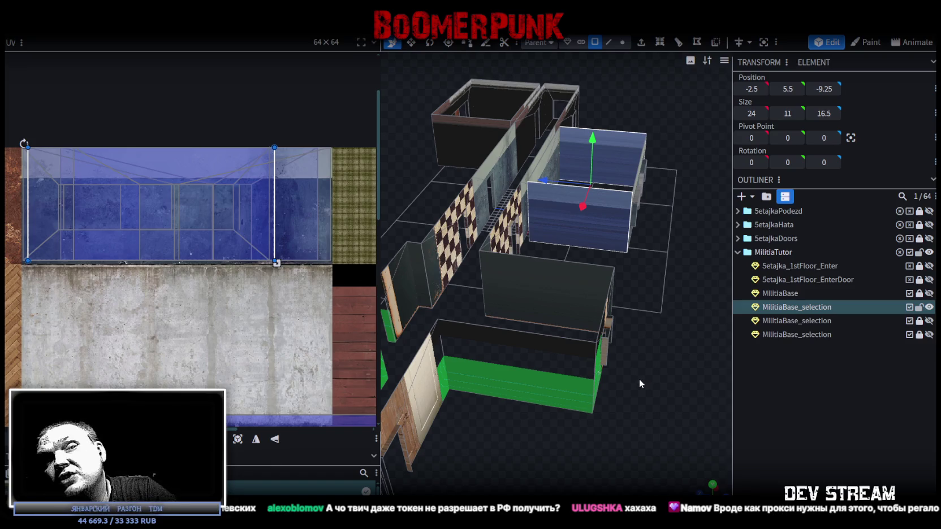
pyautogui.moveTo(649, 325)
pyautogui.mouseDown()
pyautogui.moveTo(660, 330)
pyautogui.moveTo(466, 336)
pyautogui.moveTo(529, 356)
pyautogui.moveTo(529, 340)
pyautogui.moveTo(564, 364)
pyautogui.moveTo(573, 355)
pyautogui.moveTo(532, 351)
pyautogui.moveTo(556, 365)
pyautogui.moveTo(486, 340)
pyautogui.moveTo(597, 329)
pyautogui.moveTo(564, 349)
pyautogui.moveTo(578, 359)
pyautogui.mouseUp()
# Move the room's front wall face UV onto the top wall strip and nudge it into place
pyautogui.click(576, 296)
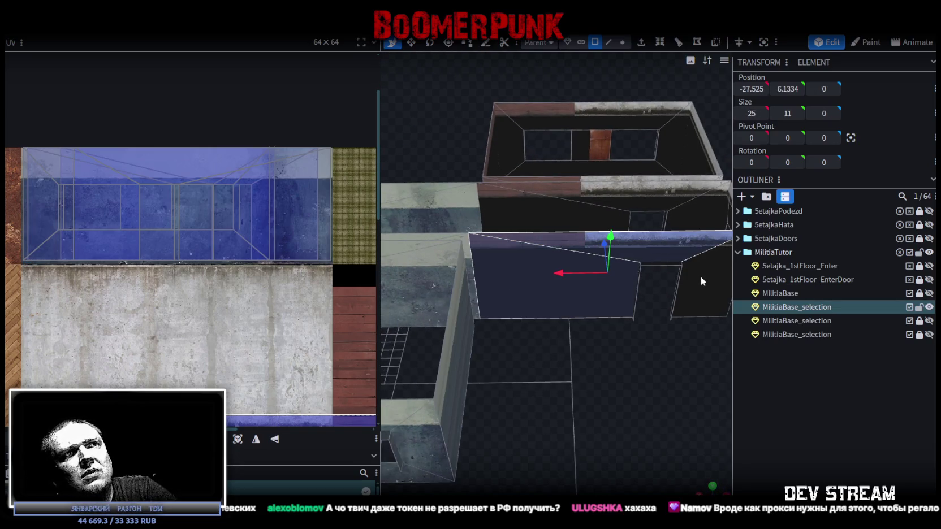
pyautogui.moveTo(700, 276); pyautogui.dragTo(586, 387)
pyautogui.scroll(-3, 179, 312)
pyautogui.scroll(3, 179, 311)
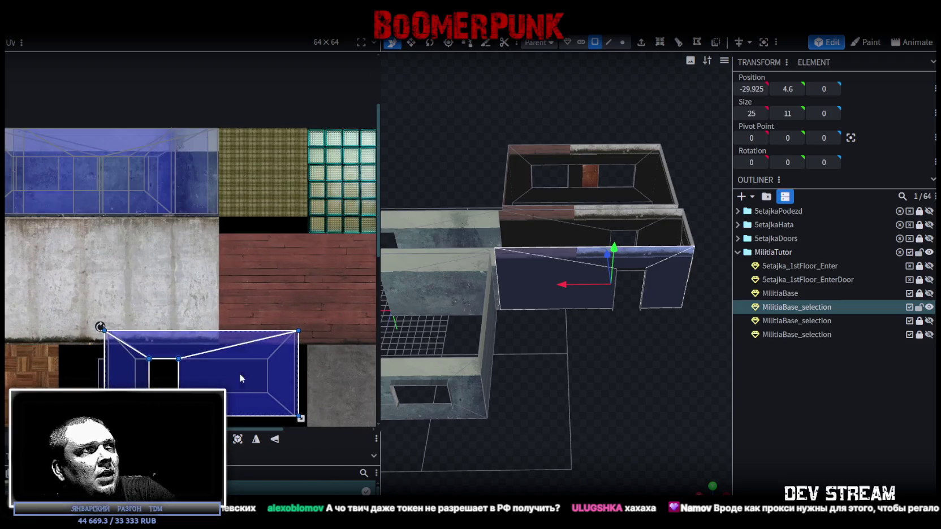
pyautogui.moveTo(242, 374); pyautogui.dragTo(158, 169)
pyautogui.moveTo(160, 232)
pyautogui.mouseDown()
pyautogui.moveTo(138, 229)
pyautogui.moveTo(147, 224)
pyautogui.mouseUp()
pyautogui.moveTo(617, 387); pyautogui.dragTo(592, 413)
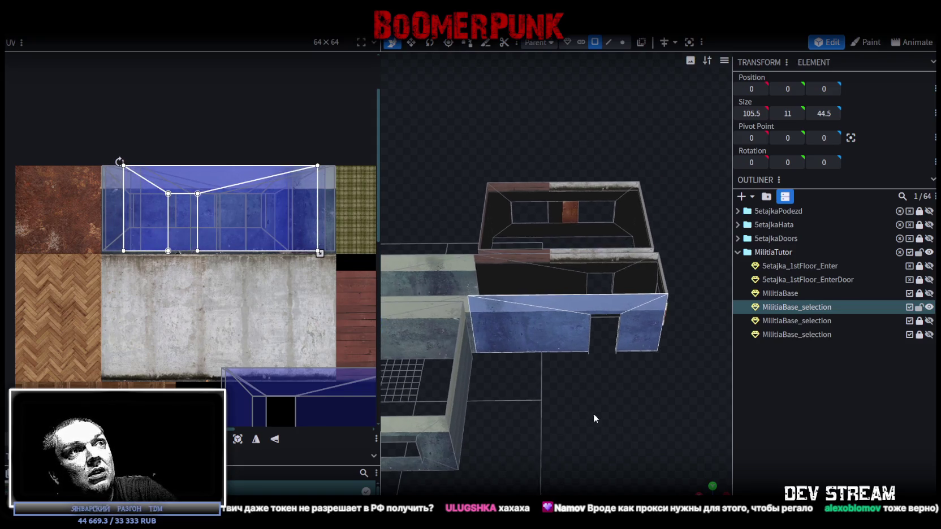
pyautogui.scroll(3, 594, 417)
# Move the inner wall face's UV onto the wall texture, mirrored horizontally and aligned
pyautogui.click(638, 258)
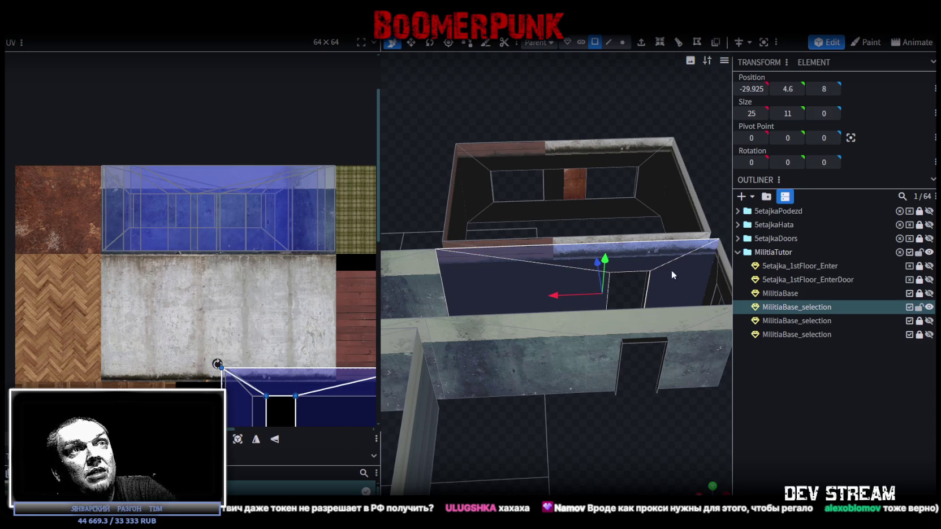
pyautogui.moveTo(336, 416)
pyautogui.mouseDown()
pyautogui.moveTo(248, 249)
pyautogui.moveTo(255, 209)
pyautogui.mouseUp()
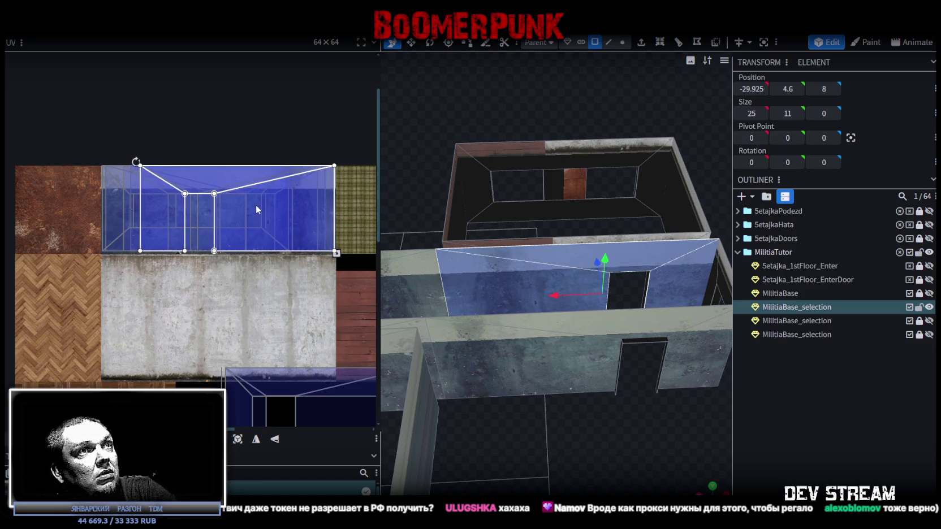
pyautogui.click(256, 438)
pyautogui.moveTo(304, 200); pyautogui.dragTo(288, 193)
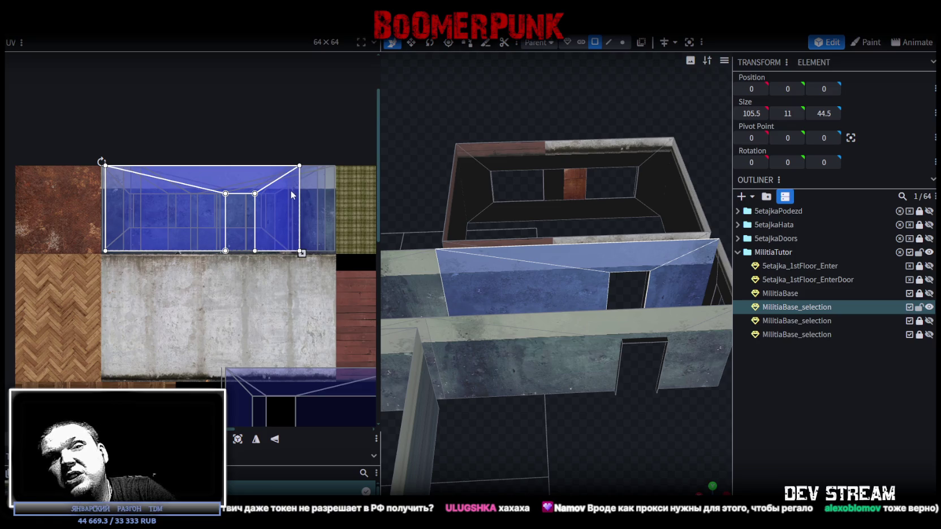
# Map the remaining inner and back wall faces onto the wall strip, stretching the UV across
pyautogui.moveTo(396, 203)
pyautogui.mouseDown()
pyautogui.moveTo(643, 152)
pyautogui.moveTo(461, 126)
pyautogui.moveTo(606, 385)
pyautogui.moveTo(525, 344)
pyautogui.moveTo(477, 377)
pyautogui.mouseUp()
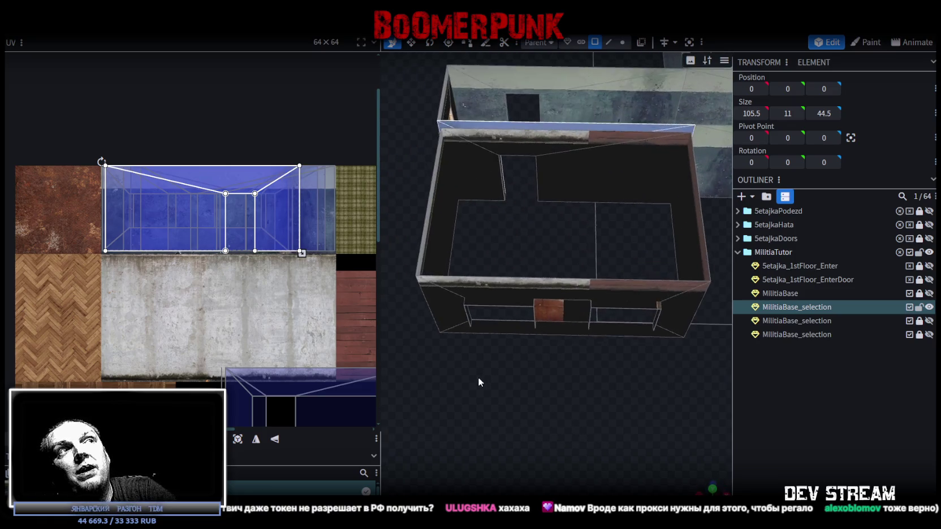
pyautogui.click(498, 188)
pyautogui.keyDown('shift'); pyautogui.click(620, 188); pyautogui.keyUp('shift')
pyautogui.moveTo(506, 338)
pyautogui.mouseDown()
pyautogui.moveTo(532, 353)
pyautogui.moveTo(520, 336)
pyautogui.moveTo(450, 340)
pyautogui.moveTo(540, 362)
pyautogui.mouseUp()
pyautogui.scroll(-5, 152, 188)
pyautogui.scroll(4, 251, 288)
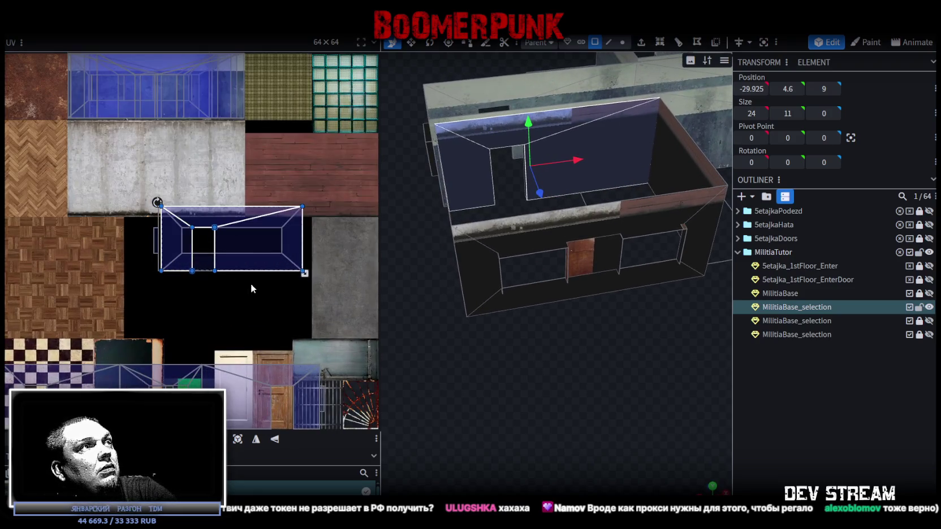
pyautogui.moveTo(256, 231); pyautogui.dragTo(188, 78)
pyautogui.scroll(3, 276, 187)
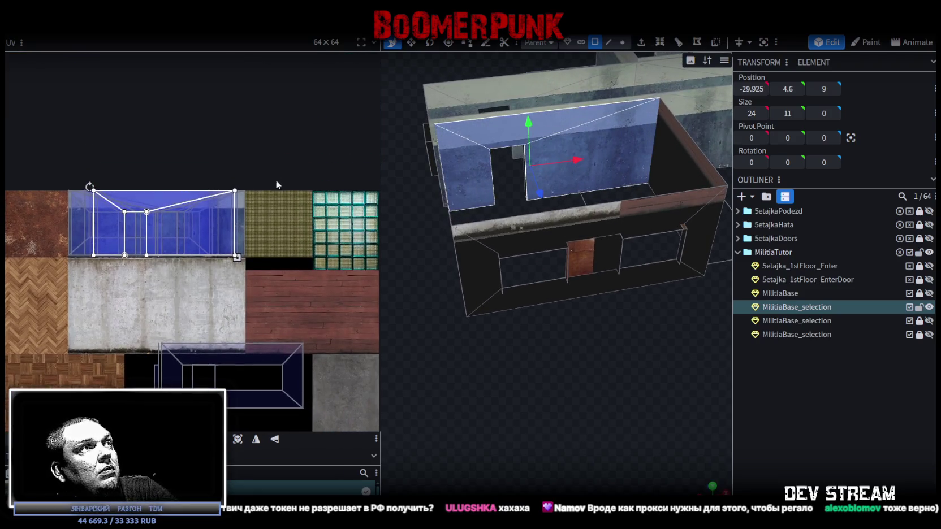
pyautogui.scroll(5, 276, 188)
pyautogui.moveTo(143, 263)
pyautogui.mouseDown()
pyautogui.moveTo(163, 284)
pyautogui.moveTo(154, 284)
pyautogui.mouseUp()
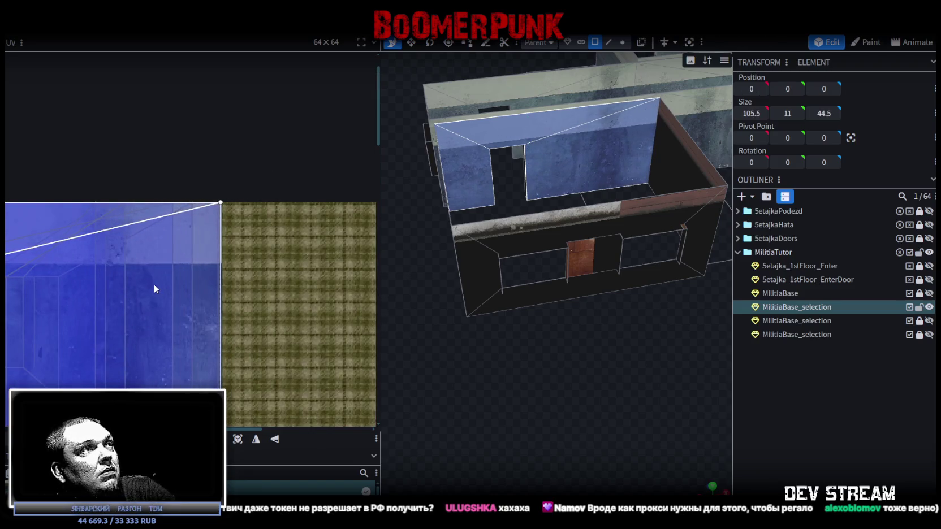
# Select the front wall's outer, inner and bottom faces and assign them the atlas texture
pyautogui.click(474, 263)
pyautogui.click(588, 218)
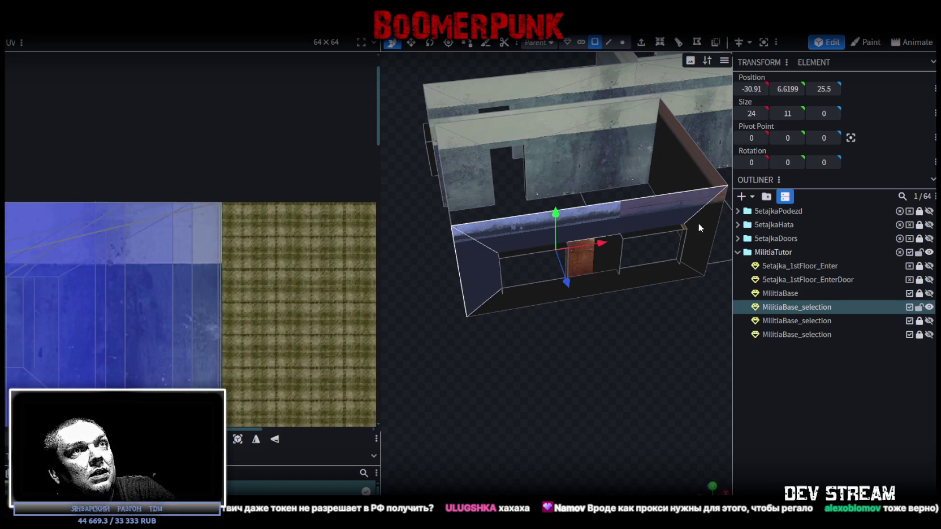
pyautogui.keyDown('shift'); pyautogui.click(606, 264); pyautogui.keyUp('shift')
pyautogui.keyDown('shift'); pyautogui.click(581, 296); pyautogui.keyUp('shift')
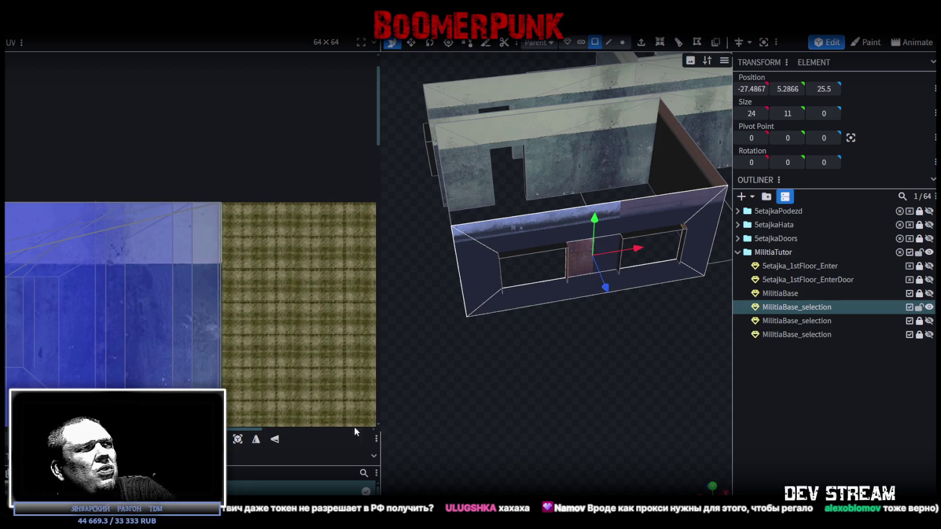
pyautogui.scroll(-3, 565, 255)
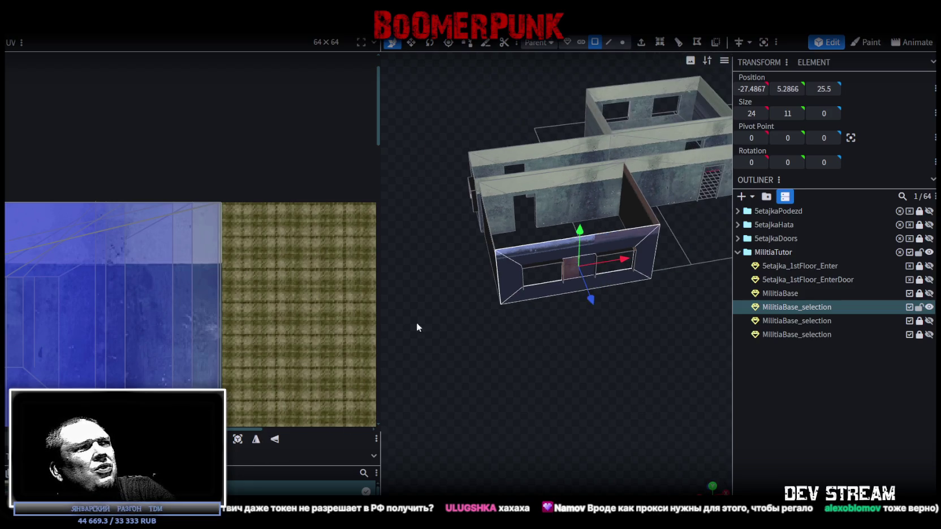
pyautogui.rightClick(553, 253)
pyautogui.moveTo(615, 275)
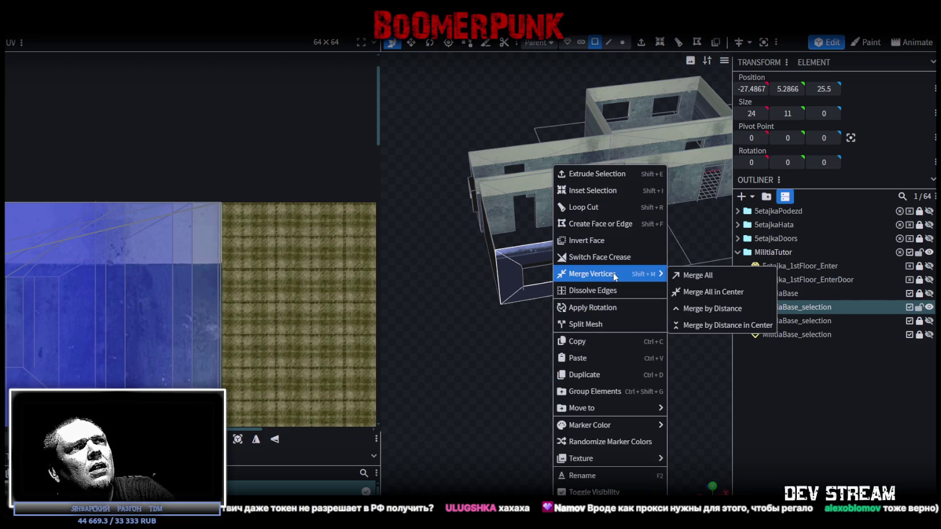
pyautogui.moveTo(588, 459)
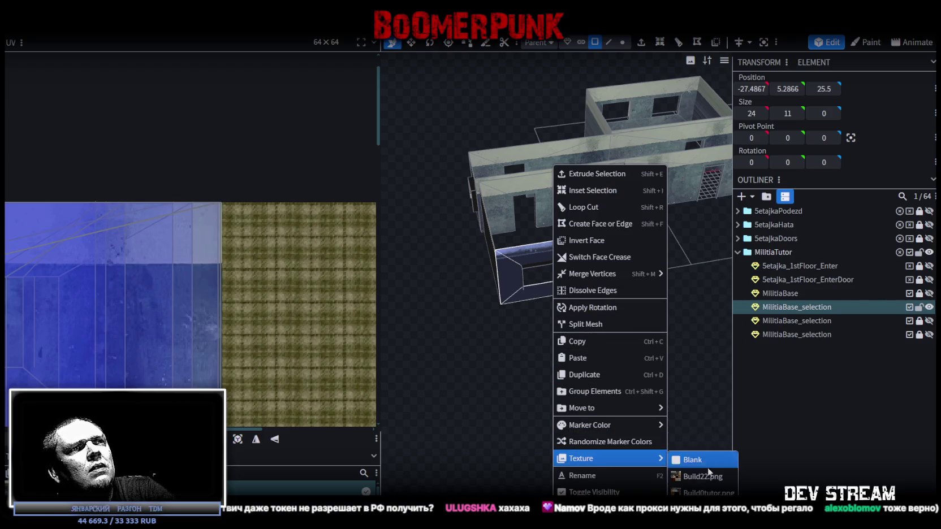
pyautogui.click(701, 490)
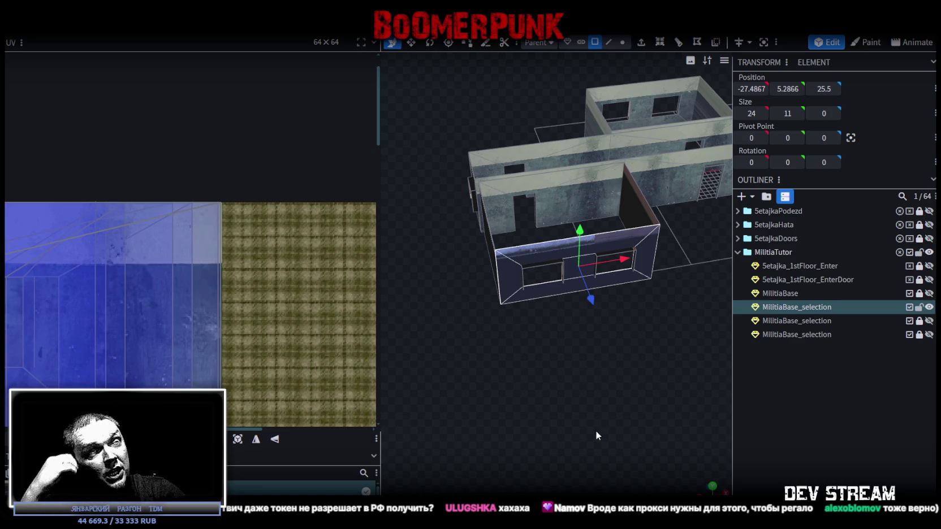
pyautogui.moveTo(575, 363)
pyautogui.mouseDown()
pyautogui.moveTo(523, 368)
pyautogui.moveTo(550, 352)
pyautogui.mouseUp()
# Move the two-window front wall's UV onto the top concrete strip and shift it left into alignment
pyautogui.scroll(-4, 130, 315)
pyautogui.scroll(4, 141, 341)
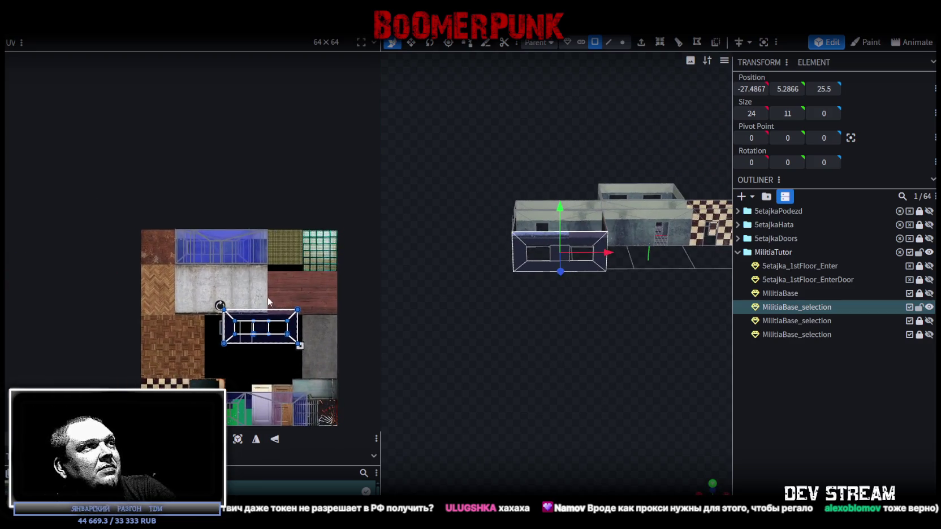
pyautogui.moveTo(255, 331); pyautogui.dragTo(143, 133)
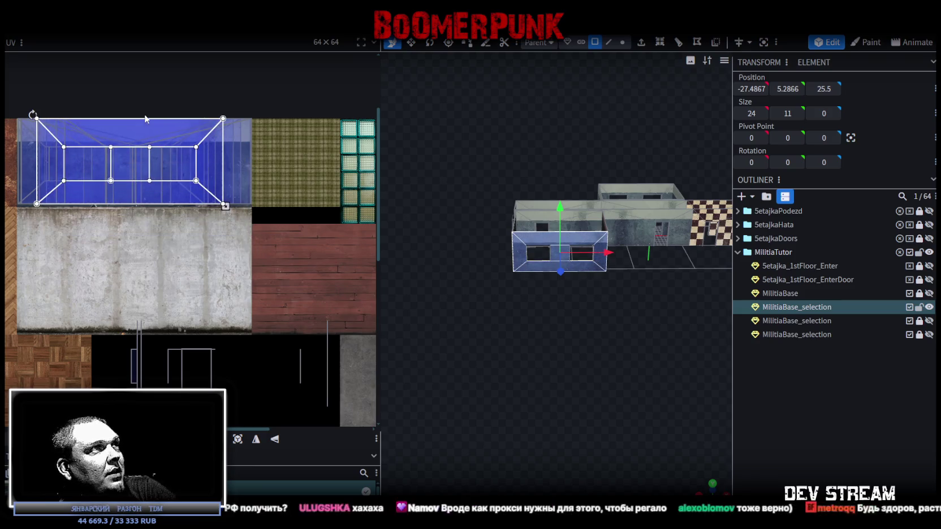
pyautogui.scroll(2, 172, 228)
pyautogui.moveTo(171, 226); pyautogui.dragTo(154, 221)
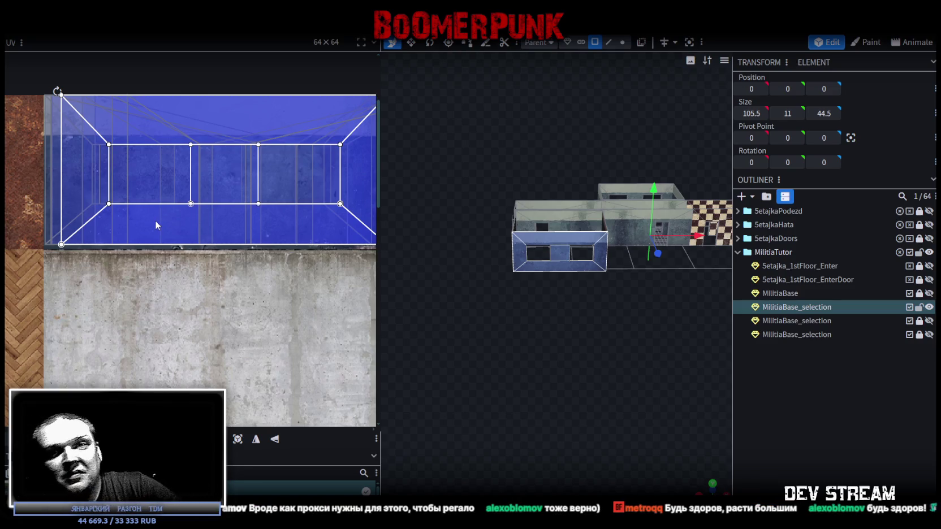
pyautogui.moveTo(441, 291)
pyautogui.mouseDown()
pyautogui.moveTo(546, 280)
pyautogui.moveTo(524, 325)
pyautogui.moveTo(475, 277)
pyautogui.mouseUp()
pyautogui.scroll(-3, 288, 189)
pyautogui.scroll(4, 235, 221)
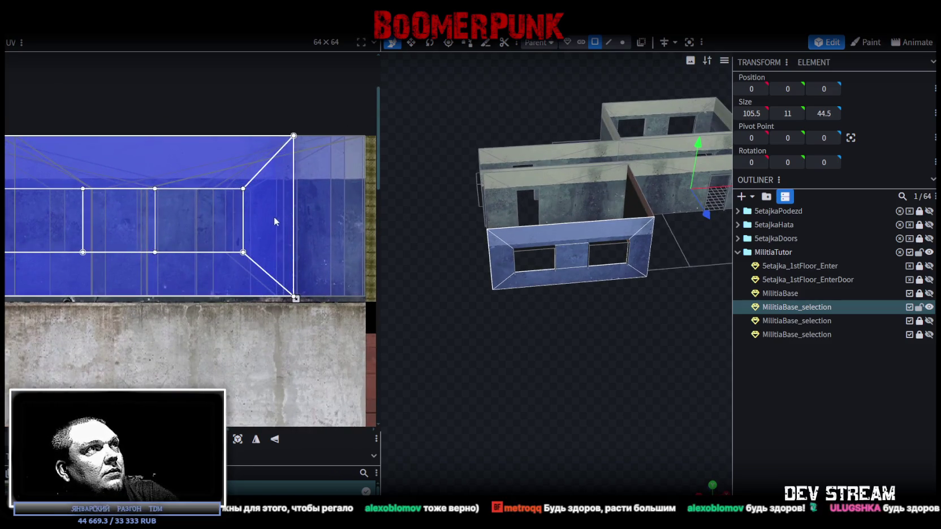
pyautogui.moveTo(297, 215)
pyautogui.mouseDown()
pyautogui.moveTo(313, 211)
pyautogui.moveTo(245, 208)
pyautogui.mouseUp()
pyautogui.hscroll(-3, 261, 228)
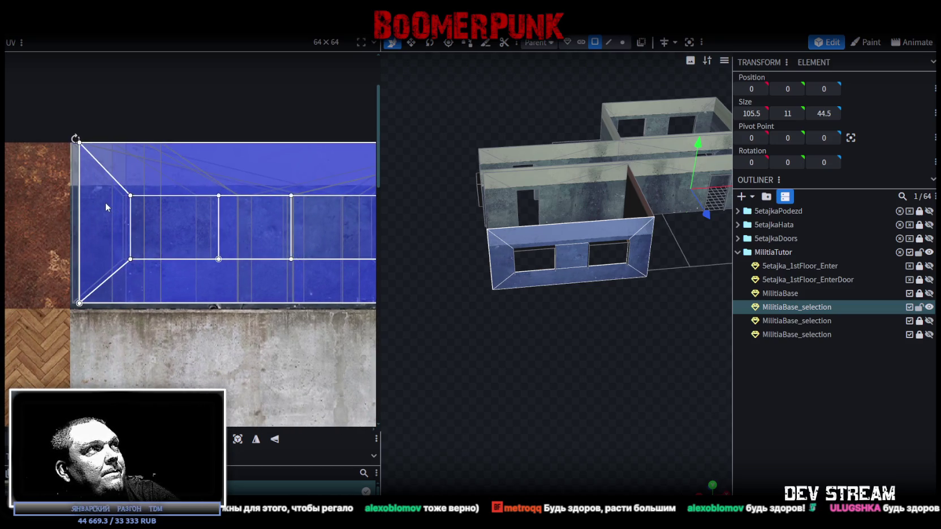
pyautogui.moveTo(104, 207); pyautogui.dragTo(103, 231)
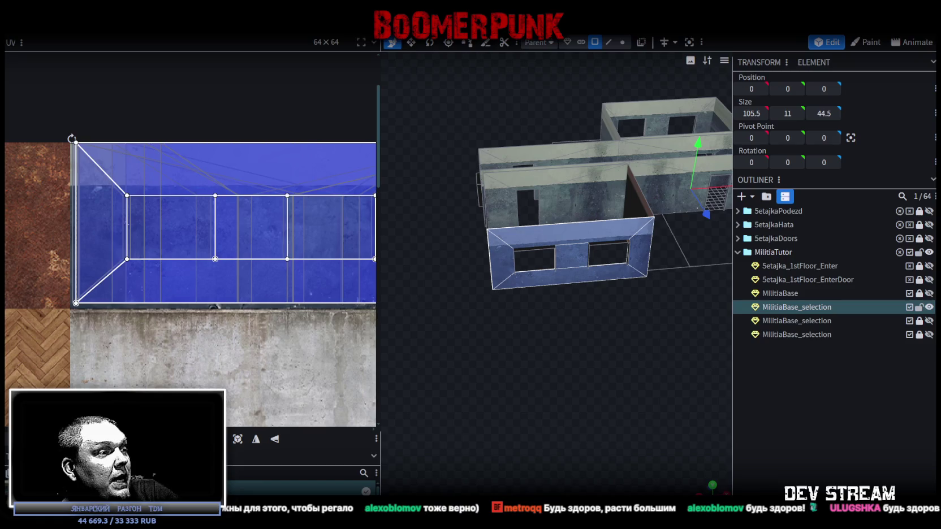
# In Unity, frame the MilitiaBase and enable the TDMbarman object under TestingPOW
pyautogui.hotkey('alt', 'Tab')
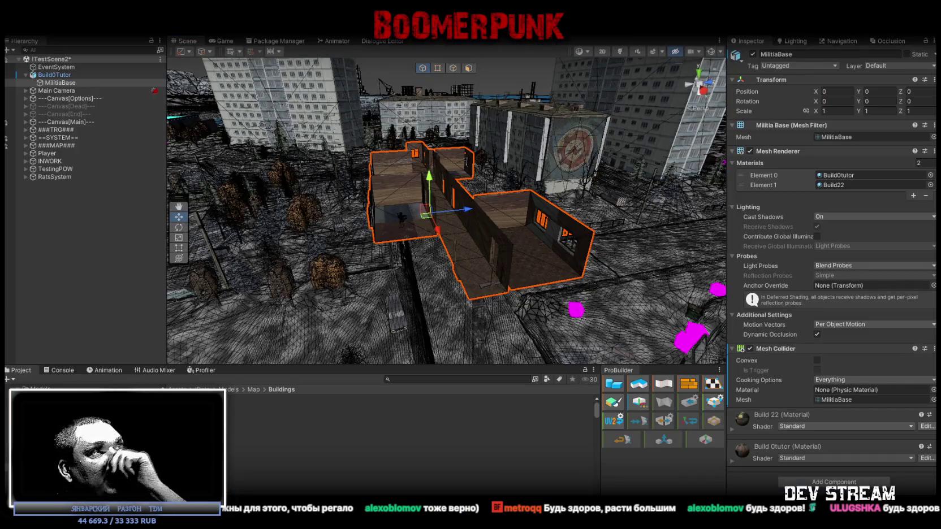
pyautogui.press('f')
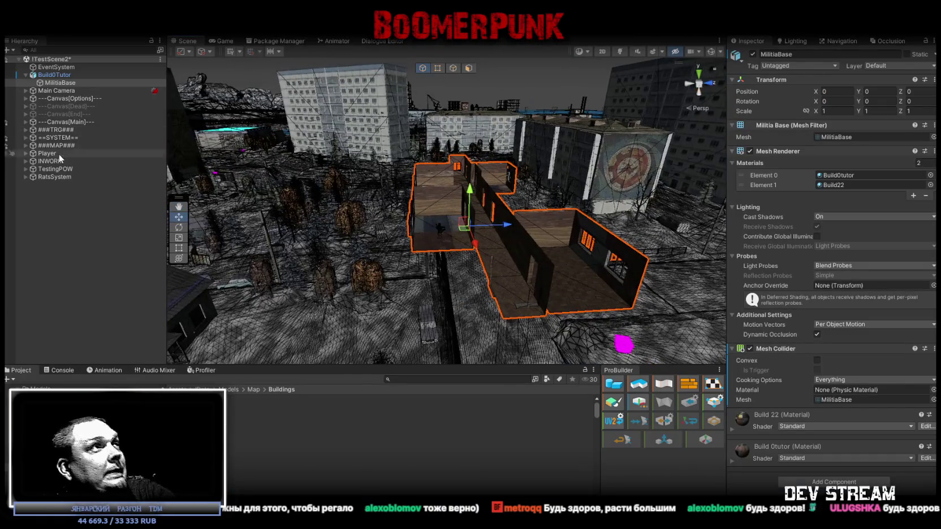
pyautogui.click(25, 169)
pyautogui.scroll(-3, 80, 266)
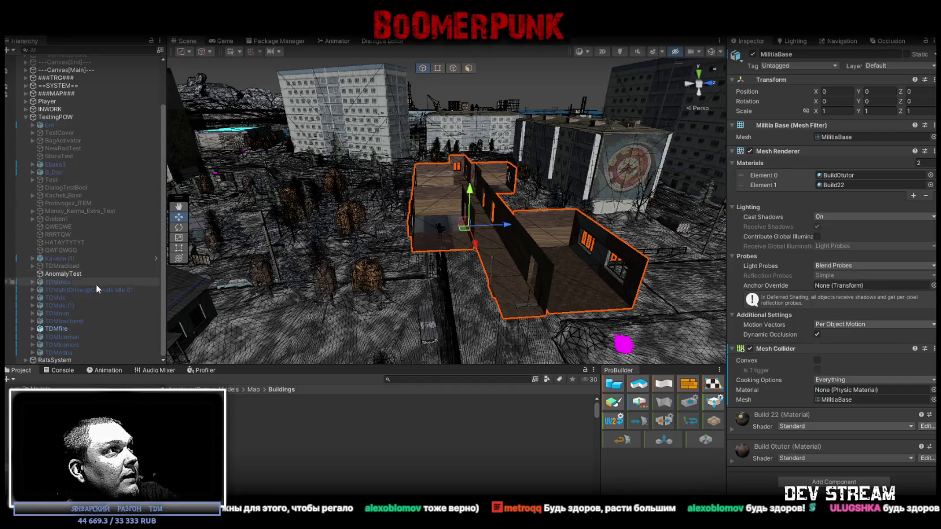
pyautogui.click(71, 336)
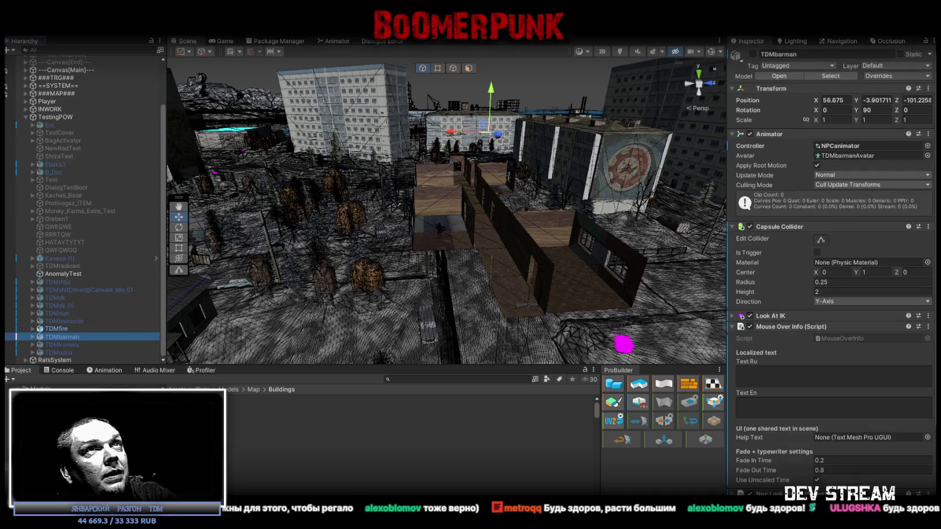
pyautogui.click(752, 54)
# Move the Player to -15.877, 50.356, 268.877 near the Militia Base
pyautogui.scroll(3, 114, 219)
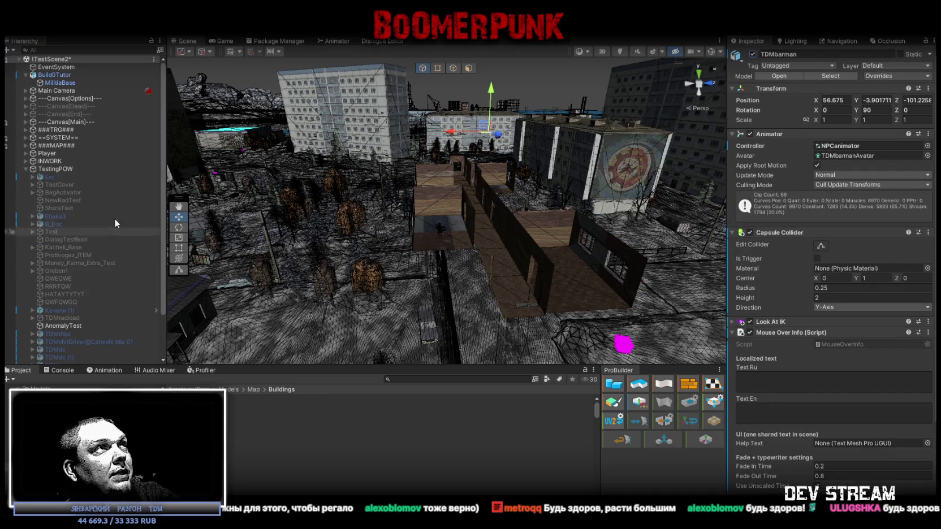
pyautogui.doubleClick(46, 153)
pyautogui.moveTo(371, 151)
pyautogui.mouseDown()
pyautogui.moveTo(601, 201)
pyautogui.moveTo(770, 190)
pyautogui.mouseUp()
pyautogui.moveTo(829, 186)
pyautogui.mouseDown()
pyautogui.moveTo(841, 175)
pyautogui.moveTo(849, 185)
pyautogui.moveTo(757, 164)
pyautogui.mouseUp()
pyautogui.moveTo(669, 143)
pyautogui.mouseDown()
pyautogui.moveTo(320, 282)
pyautogui.moveTo(332, 284)
pyautogui.moveTo(333, 265)
pyautogui.moveTo(261, 290)
pyautogui.moveTo(226, 276)
pyautogui.mouseUp()
pyautogui.press('f')
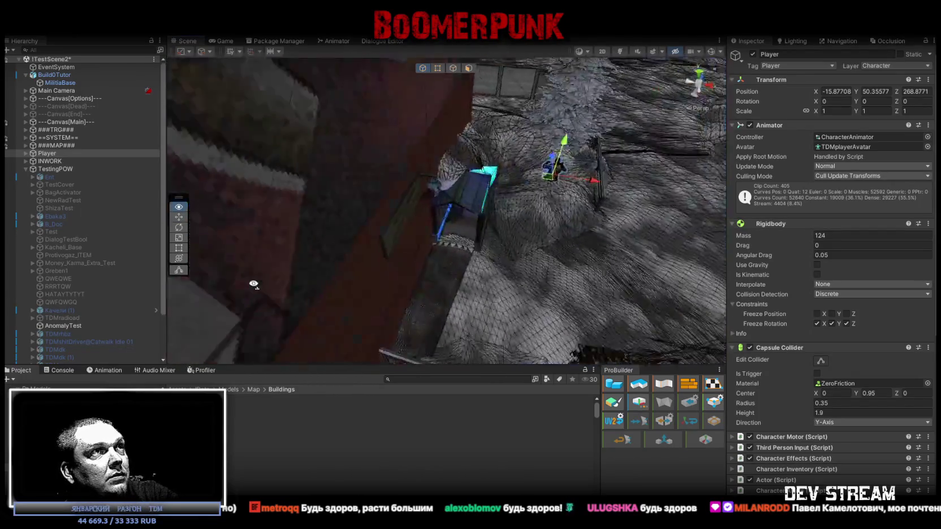
# Nudge the Player slightly along the ground beside the building
pyautogui.moveTo(397, 256); pyautogui.dragTo(395, 267)
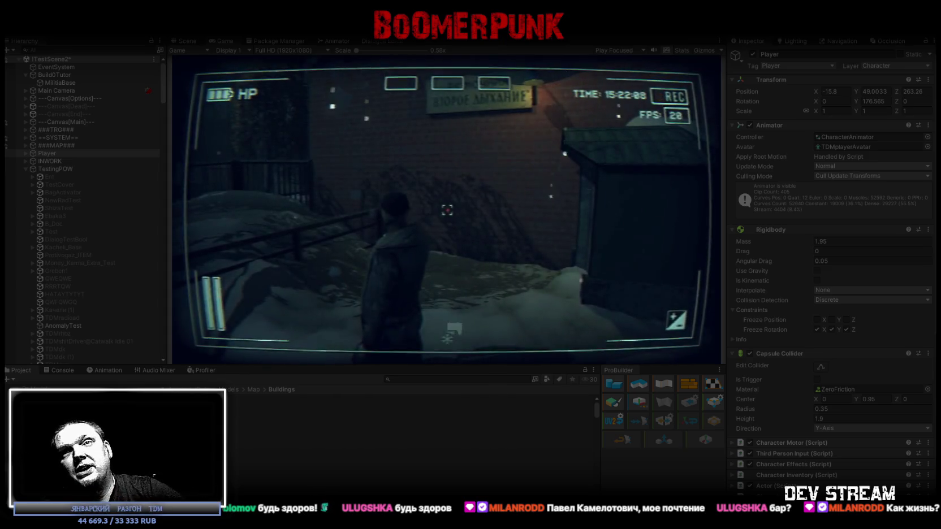
# Maximise the Game view, walk the character through the doorway to the bar counter, then pause
pyautogui.doubleClick(223, 42)
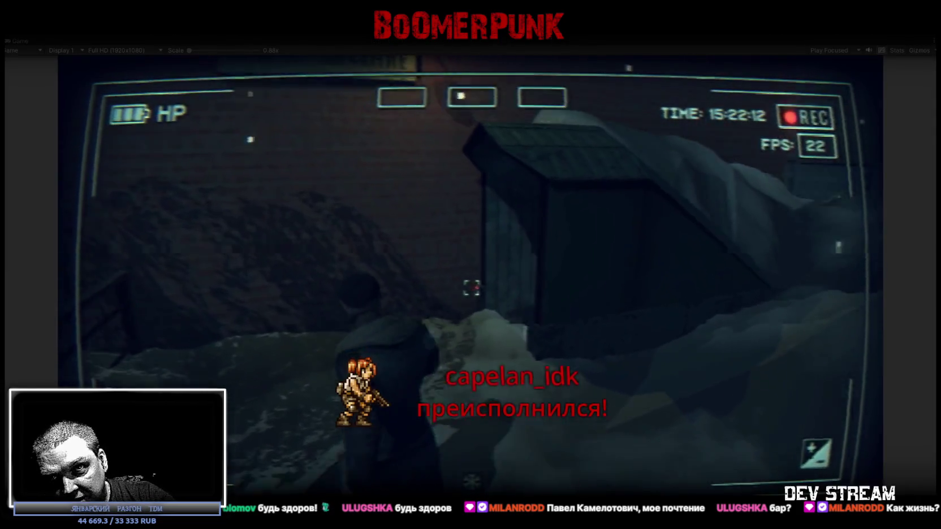
pyautogui.press('w')
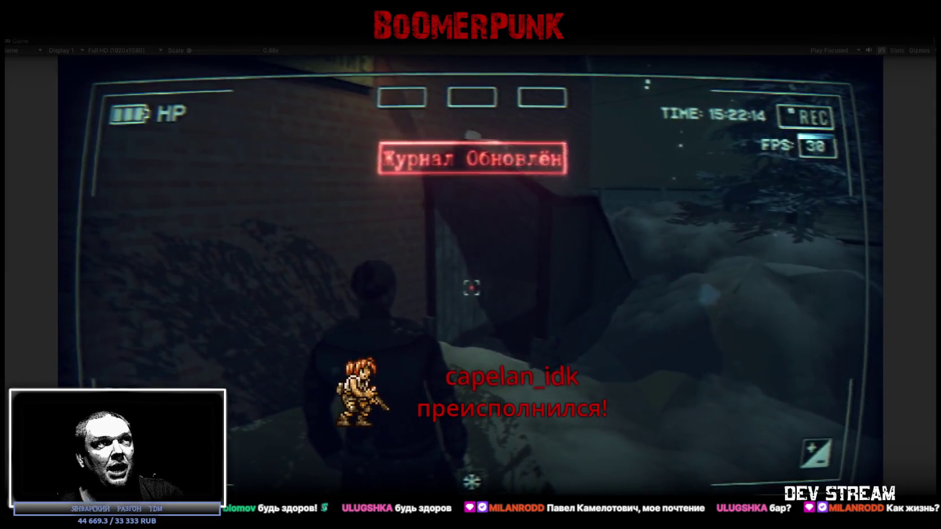
pyautogui.press('w')
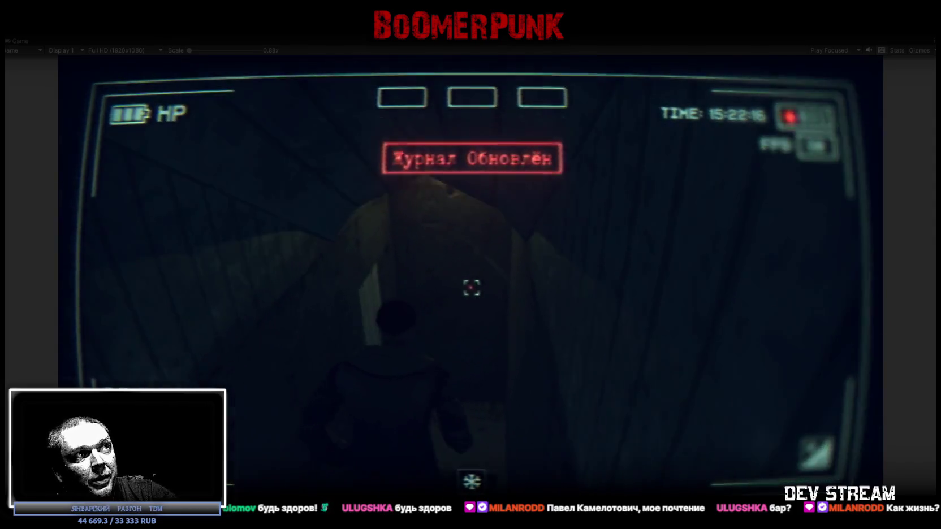
pyautogui.press('w')
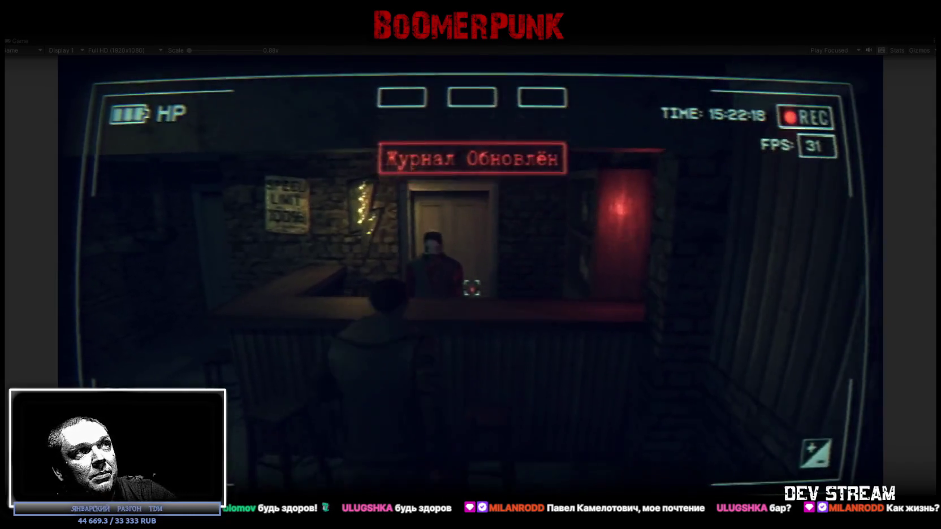
pyautogui.press('w')
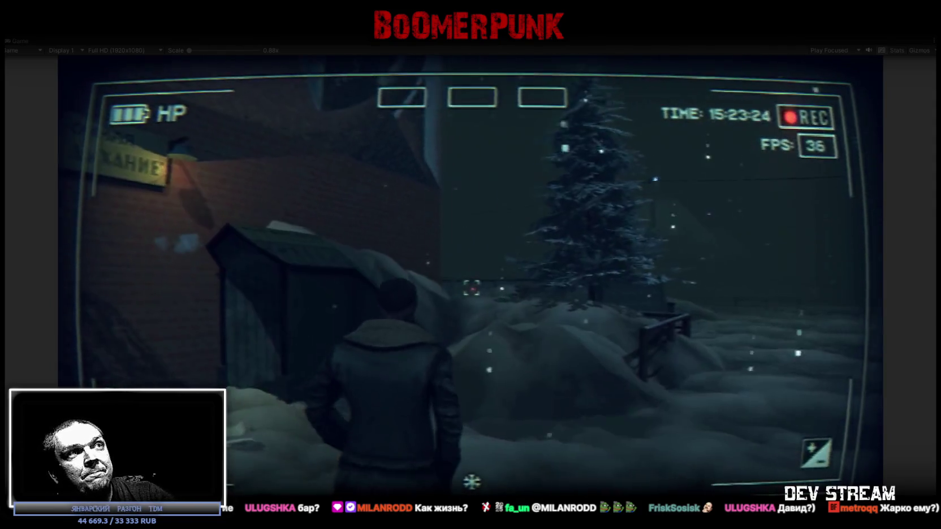
pyautogui.press('Escape')
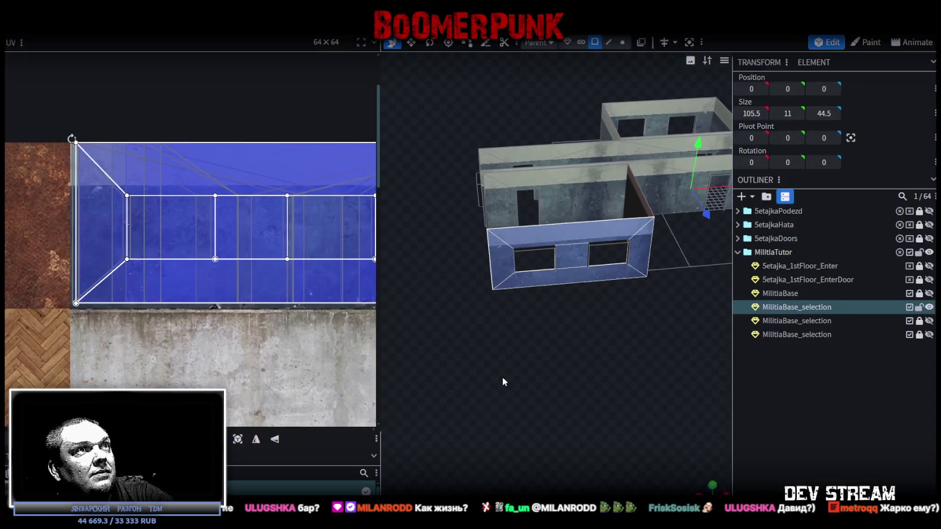
# Back in Blockbench, orbit around the MilitiaBase model to inspect it
pyautogui.moveTo(503, 382)
pyautogui.mouseDown()
pyautogui.moveTo(571, 325)
pyautogui.moveTo(590, 326)
pyautogui.mouseUp()
pyautogui.scroll(-2, 204, 259)
pyautogui.scroll(1, 213, 255)
pyautogui.moveTo(253, 292)
pyautogui.mouseDown()
pyautogui.moveTo(156, 180)
pyautogui.moveTo(83, 186)
pyautogui.moveTo(82, 233)
pyautogui.mouseUp()
pyautogui.scroll(-1, 547, 265)
pyautogui.moveTo(547, 265)
pyautogui.mouseDown()
pyautogui.moveTo(598, 340)
pyautogui.moveTo(525, 319)
pyautogui.mouseUp()
pyautogui.scroll(3, 525, 320)
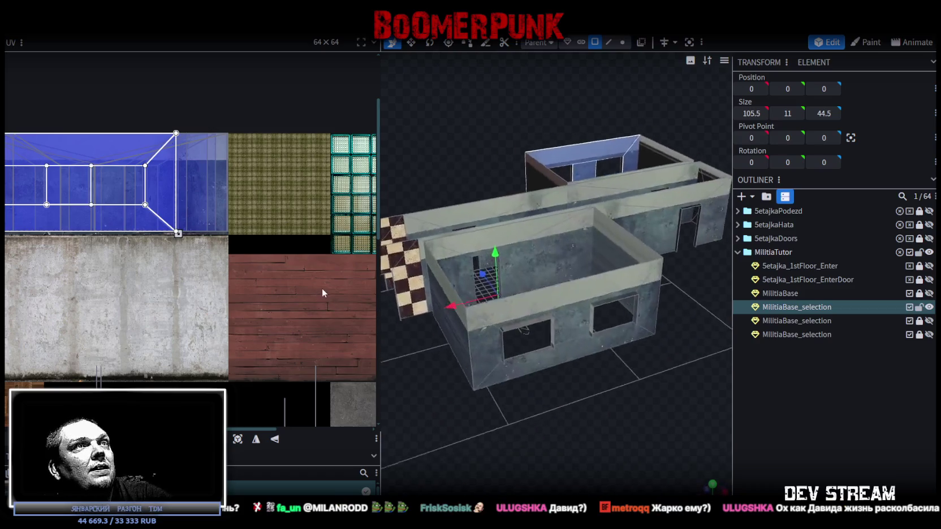
pyautogui.scroll(3, 323, 292)
pyautogui.moveTo(588, 266)
pyautogui.mouseDown()
pyautogui.moveTo(627, 281)
pyautogui.moveTo(671, 351)
pyautogui.moveTo(586, 358)
pyautogui.moveTo(590, 272)
pyautogui.mouseUp()
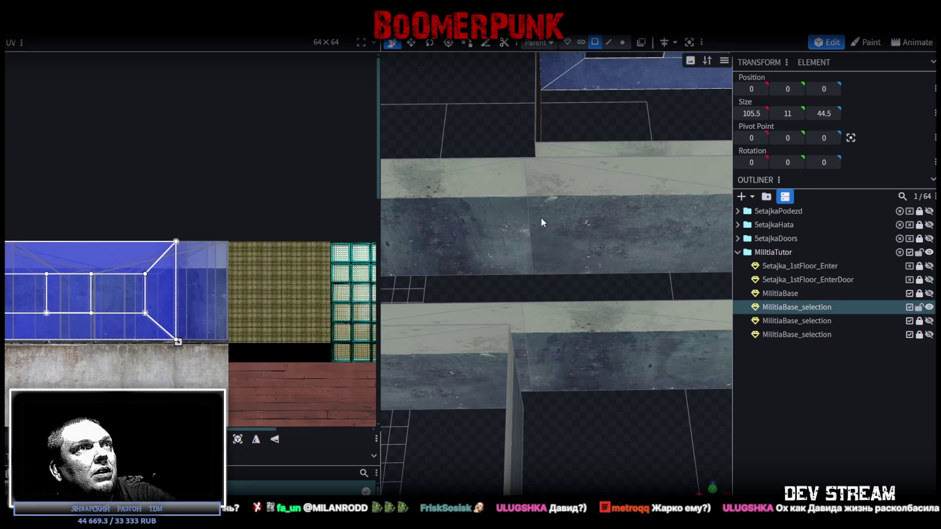
pyautogui.scroll(-5, 541, 217)
pyautogui.moveTo(612, 352)
pyautogui.mouseDown()
pyautogui.moveTo(623, 362)
pyautogui.moveTo(598, 371)
pyautogui.moveTo(641, 363)
pyautogui.moveTo(597, 186)
pyautogui.moveTo(569, 191)
pyautogui.moveTo(546, 151)
pyautogui.moveTo(273, 141)
pyautogui.moveTo(282, 151)
pyautogui.moveTo(508, 160)
pyautogui.moveTo(596, 380)
pyautogui.moveTo(521, 336)
pyautogui.moveTo(493, 350)
pyautogui.moveTo(679, 186)
pyautogui.moveTo(579, 374)
pyautogui.moveTo(491, 300)
pyautogui.mouseUp()
pyautogui.click(489, 298)
# Move the checkered wall's UV onto the blue glass tile and align its left edge with the tile
pyautogui.click(547, 256)
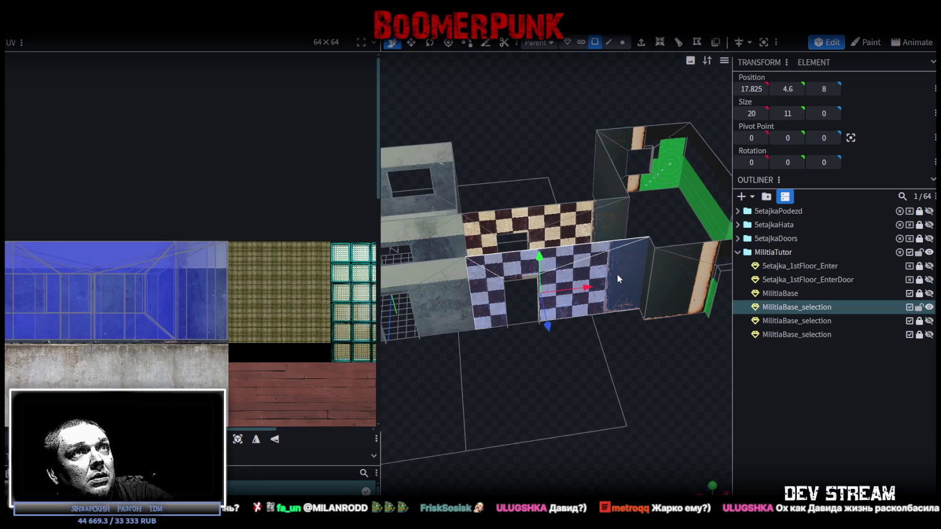
pyautogui.scroll(-3, 187, 300)
pyautogui.scroll(3, 159, 320)
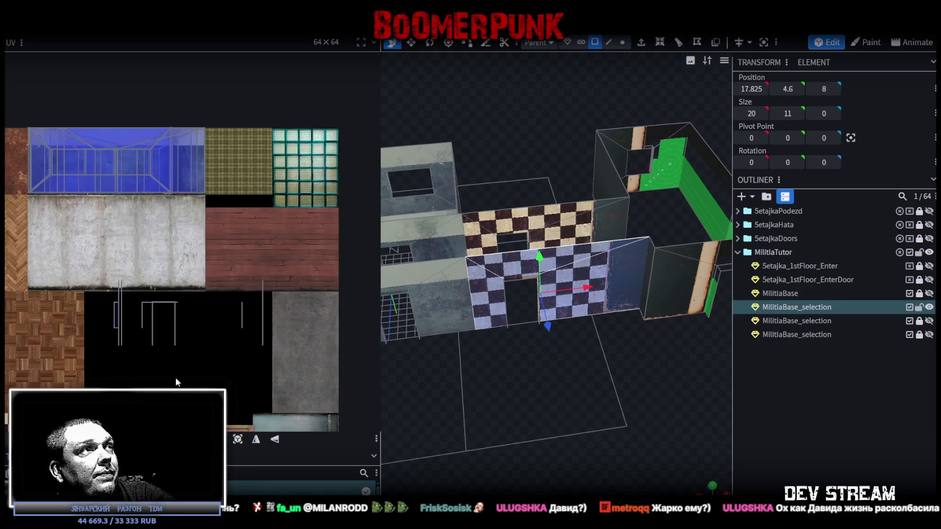
pyautogui.scroll(2, 272, 286)
pyautogui.moveTo(118, 370); pyautogui.dragTo(215, 85)
pyautogui.scroll(2, 196, 282)
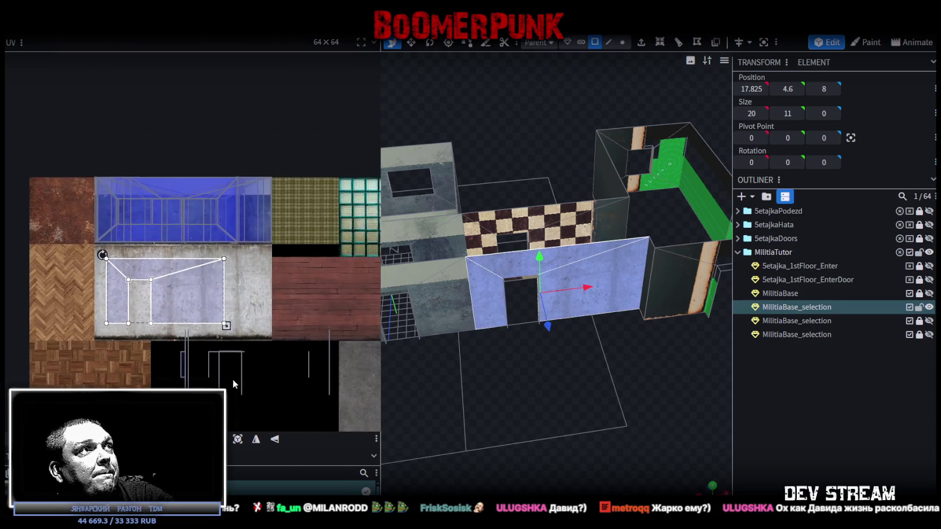
pyautogui.scroll(4, 243, 193)
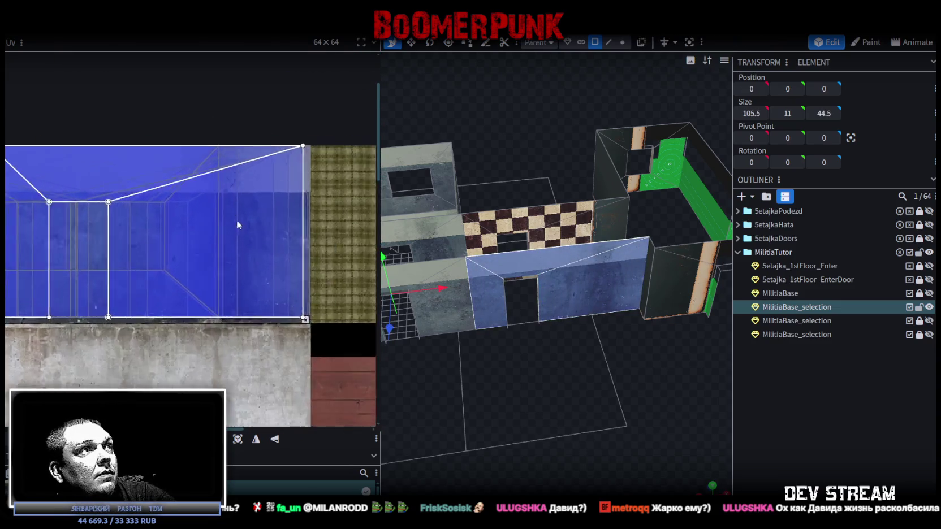
pyautogui.moveTo(213, 223); pyautogui.dragTo(253, 219)
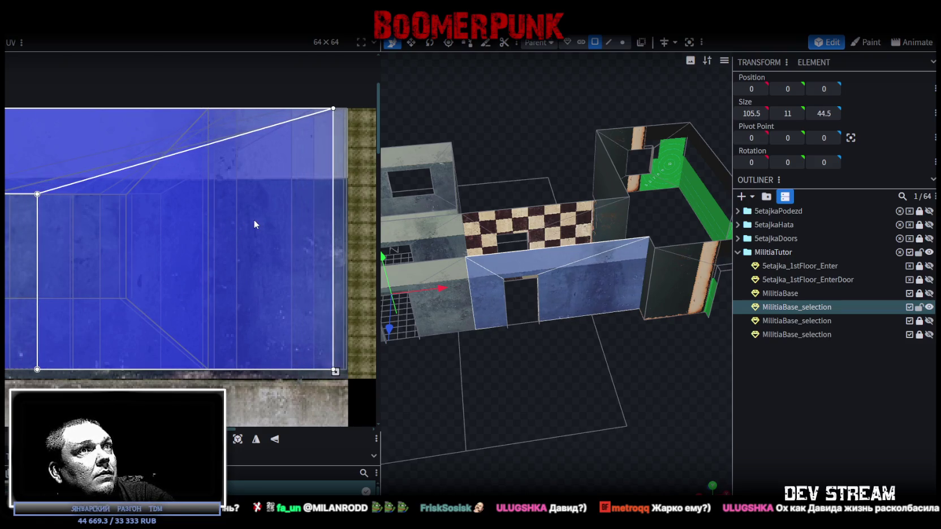
pyautogui.moveTo(255, 224); pyautogui.dragTo(158, 212)
pyautogui.scroll(-4, 185, 256)
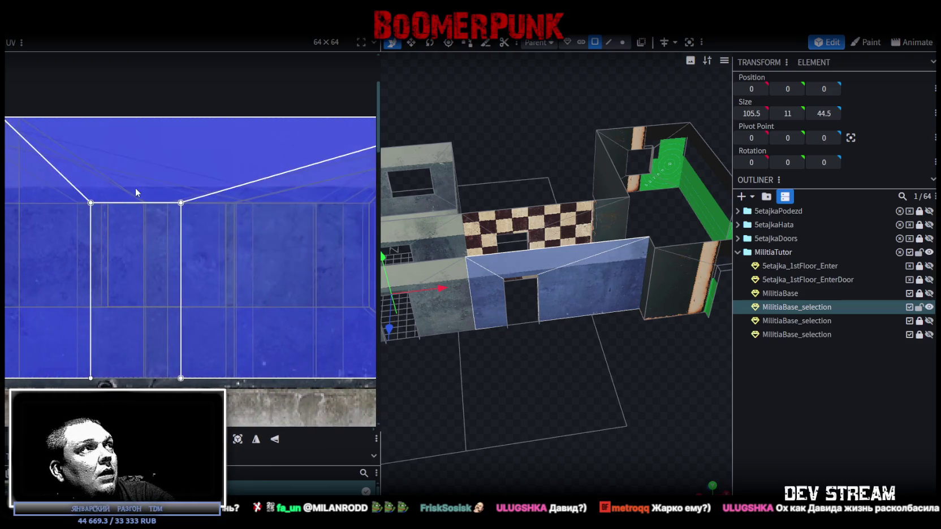
pyautogui.moveTo(79, 221); pyautogui.dragTo(28, 215)
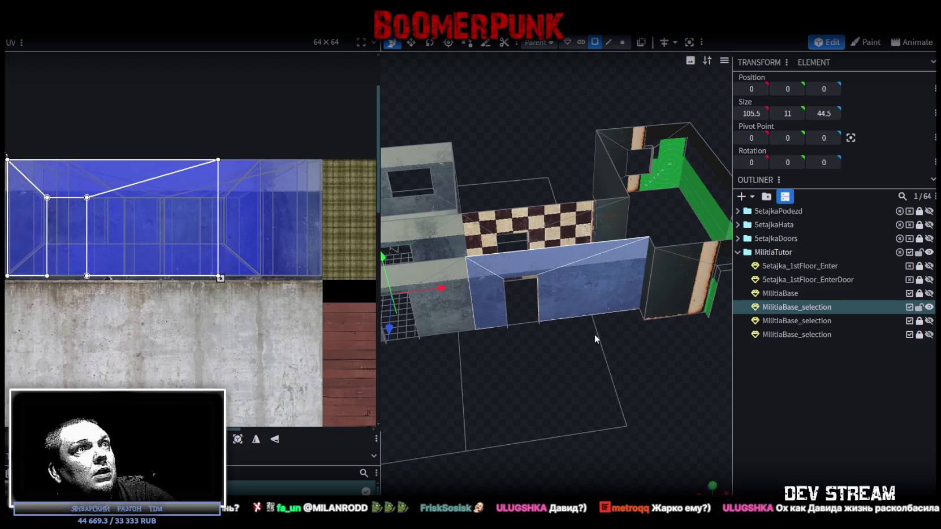
# Flip the wall's mapping with UV Mirror X/Y and shift it right on the blue tile
pyautogui.click(257, 440)
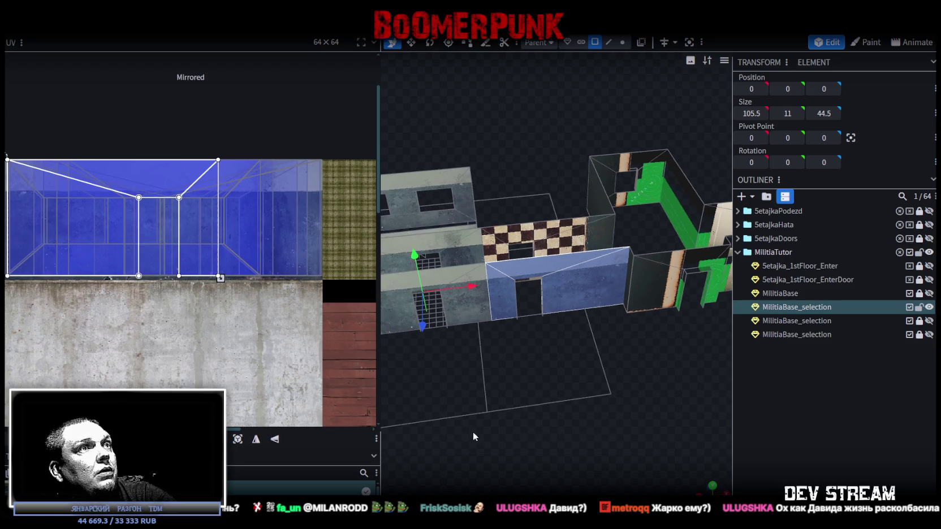
pyautogui.click(275, 440)
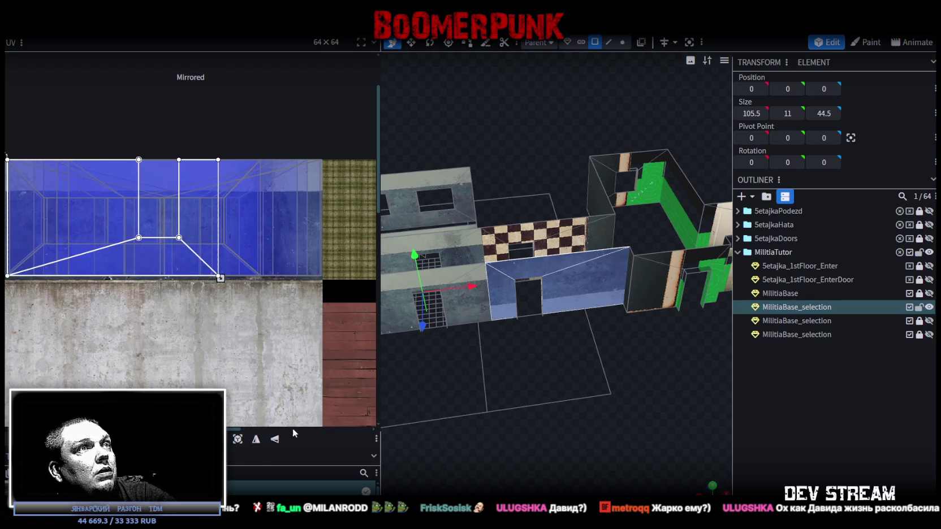
pyautogui.click(255, 441)
pyautogui.moveTo(478, 371)
pyautogui.mouseDown()
pyautogui.moveTo(766, 385)
pyautogui.moveTo(600, 389)
pyautogui.mouseUp()
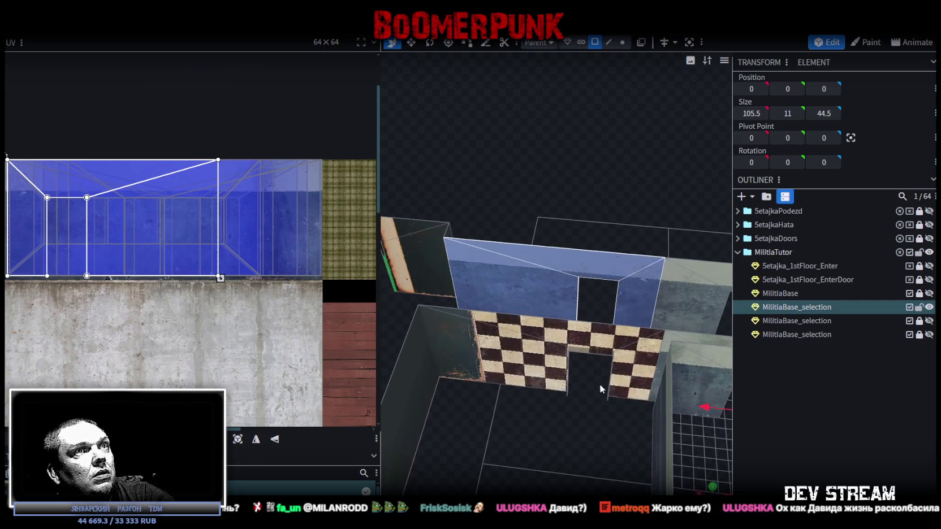
pyautogui.scroll(1, 543, 324)
pyautogui.moveTo(141, 247); pyautogui.dragTo(204, 236)
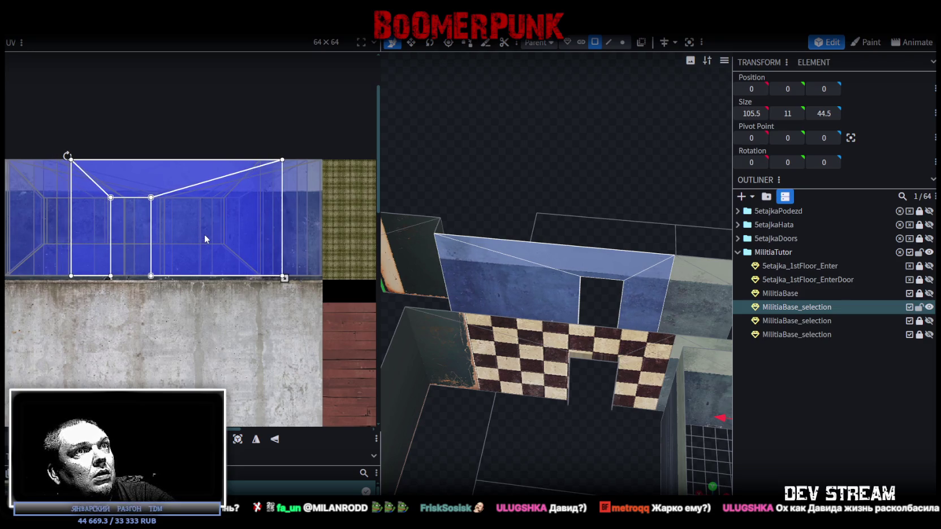
pyautogui.moveTo(422, 366); pyautogui.dragTo(645, 421)
pyautogui.scroll(5, 514, 330)
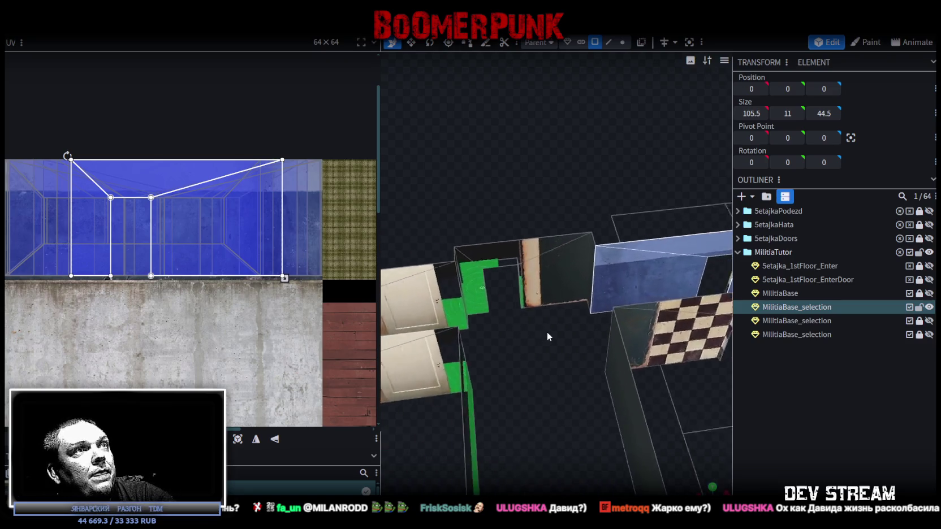
# Move the small doorway wall piece's UV faces onto the concrete tile and position them
pyautogui.click(465, 287)
pyautogui.click(508, 242)
pyautogui.scroll(-3, 232, 325)
pyautogui.scroll(1, 236, 382)
pyautogui.scroll(-3, 236, 383)
pyautogui.moveTo(198, 320)
pyautogui.mouseDown()
pyautogui.moveTo(205, 240)
pyautogui.moveTo(180, 148)
pyautogui.mouseUp()
pyautogui.scroll(5, 180, 149)
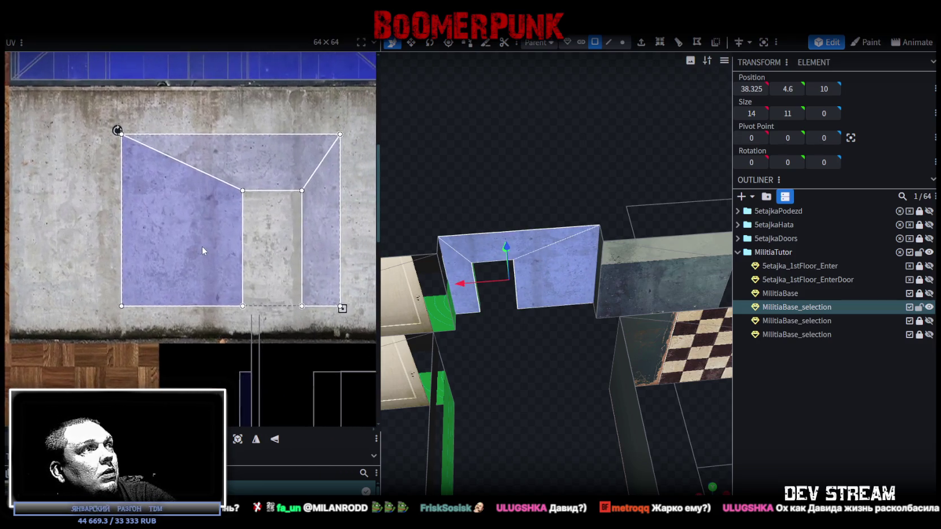
pyautogui.moveTo(180, 247)
pyautogui.mouseDown()
pyautogui.moveTo(169, 271)
pyautogui.moveTo(131, 270)
pyautogui.moveTo(144, 271)
pyautogui.mouseUp()
pyautogui.moveTo(487, 418)
pyautogui.mouseDown()
pyautogui.moveTo(554, 377)
pyautogui.moveTo(586, 387)
pyautogui.moveTo(586, 246)
pyautogui.moveTo(573, 368)
pyautogui.moveTo(613, 339)
pyautogui.moveTo(488, 341)
pyautogui.moveTo(555, 318)
pyautogui.moveTo(504, 334)
pyautogui.moveTo(472, 293)
pyautogui.moveTo(505, 351)
pyautogui.moveTo(588, 320)
pyautogui.mouseUp()
# Select the lower wall with the door
pyautogui.click(588, 321)
pyautogui.click(505, 311)
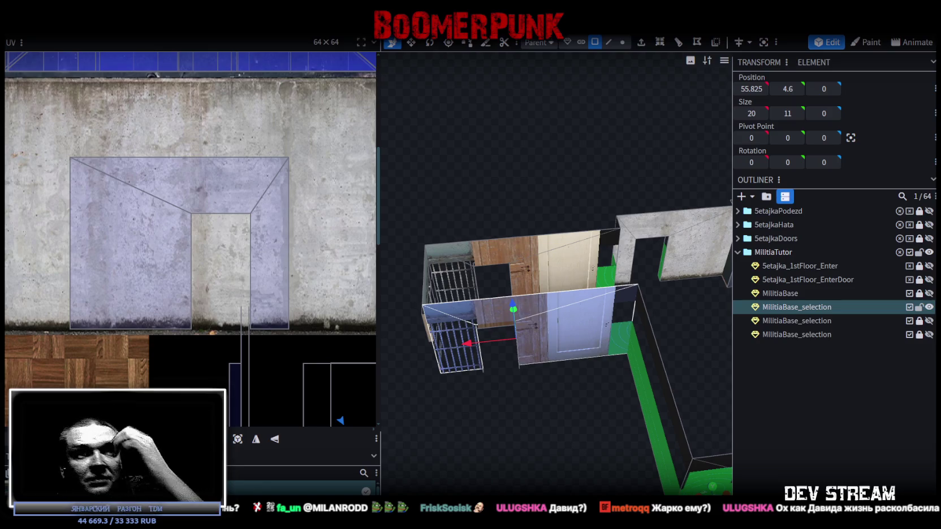
pyautogui.scroll(-5, 295, 344)
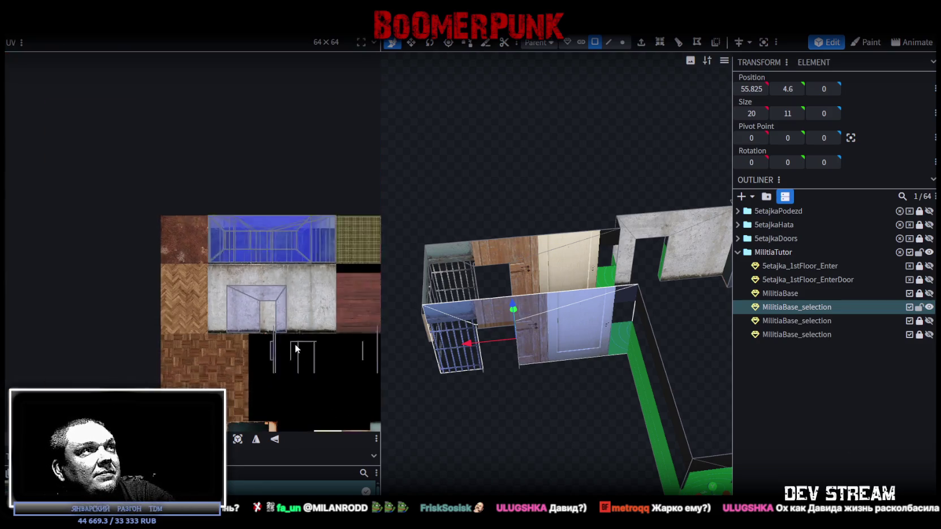
# Move the door wall's UV face onto the blue glass tile and shift it right
pyautogui.moveTo(315, 350); pyautogui.dragTo(246, 169)
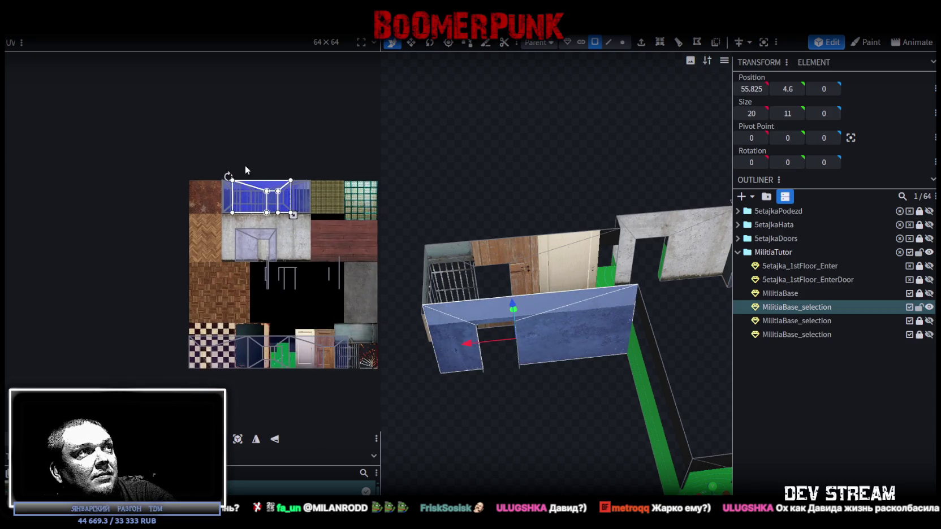
pyautogui.scroll(3, 276, 191)
pyautogui.moveTo(199, 194)
pyautogui.mouseDown()
pyautogui.moveTo(231, 193)
pyautogui.moveTo(228, 182)
pyautogui.moveTo(243, 180)
pyautogui.moveTo(200, 180)
pyautogui.mouseUp()
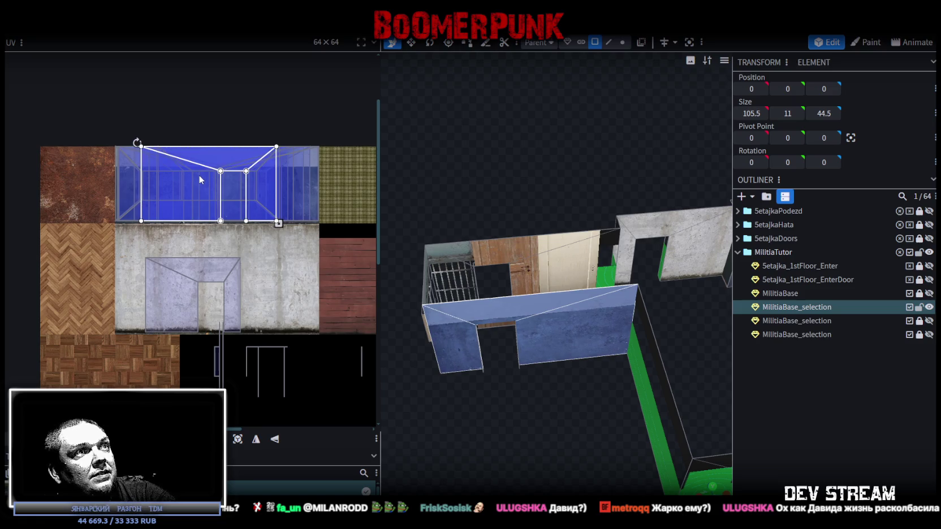
# Map the back wall onto the blue tile, mirror it horizontally and align its edge
pyautogui.click(453, 276)
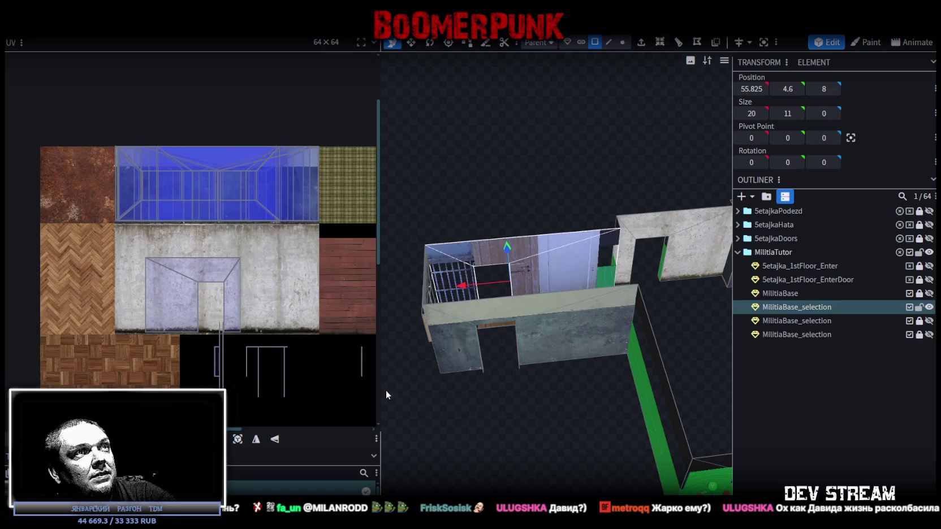
pyautogui.scroll(2, 231, 394)
pyautogui.scroll(-3, 190, 262)
pyautogui.scroll(3, 213, 291)
pyautogui.moveTo(146, 346)
pyautogui.mouseDown()
pyautogui.moveTo(142, 139)
pyautogui.moveTo(176, 292)
pyautogui.moveTo(182, 270)
pyautogui.moveTo(161, 243)
pyautogui.moveTo(112, 233)
pyautogui.mouseUp()
pyautogui.click(255, 438)
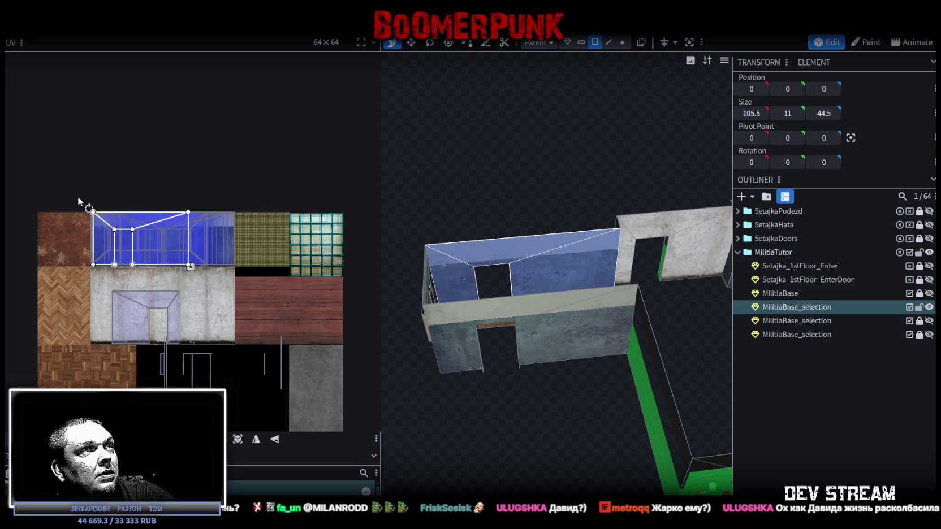
pyautogui.scroll(5, 71, 209)
pyautogui.moveTo(229, 351); pyautogui.dragTo(213, 337)
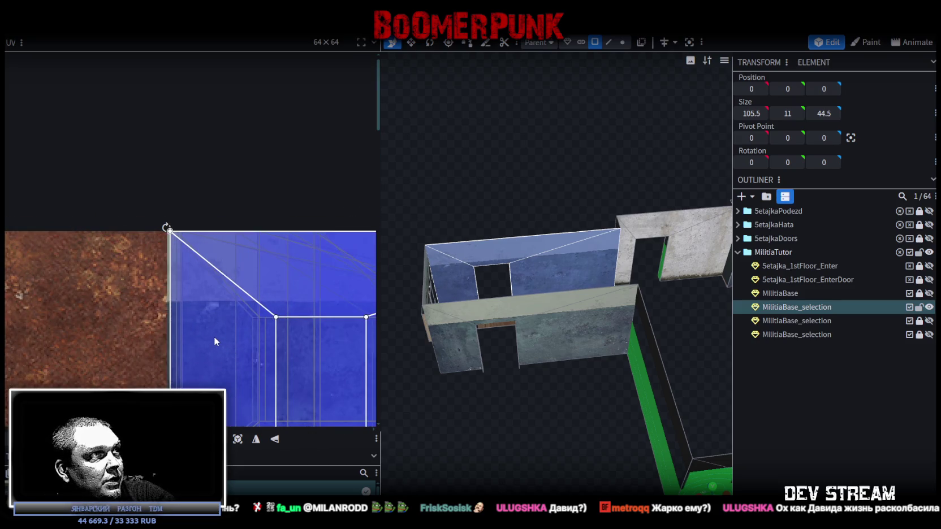
pyautogui.scroll(-3, 257, 348)
# Select faces on the concrete tile and the lower atlas area while viewing the doorway
pyautogui.moveTo(546, 428)
pyautogui.mouseDown()
pyautogui.moveTo(559, 419)
pyautogui.moveTo(487, 407)
pyautogui.moveTo(615, 368)
pyautogui.moveTo(648, 375)
pyautogui.moveTo(509, 371)
pyautogui.moveTo(459, 351)
pyautogui.mouseUp()
pyautogui.scroll(-3, 216, 336)
pyautogui.scroll(3, 174, 276)
pyautogui.moveTo(145, 266); pyautogui.dragTo(282, 321)
pyautogui.moveTo(508, 375)
pyautogui.mouseDown()
pyautogui.moveTo(524, 400)
pyautogui.moveTo(433, 373)
pyautogui.moveTo(497, 383)
pyautogui.mouseUp()
pyautogui.scroll(-2, 235, 342)
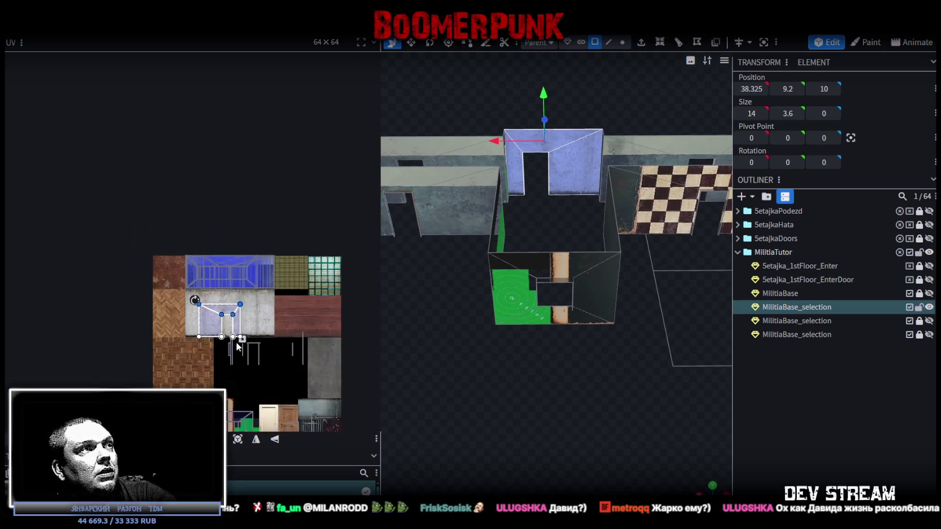
pyautogui.scroll(3, 217, 294)
pyautogui.moveTo(259, 272); pyautogui.dragTo(30, 395)
pyautogui.moveTo(599, 414)
pyautogui.mouseDown()
pyautogui.moveTo(619, 402)
pyautogui.moveTo(568, 390)
pyautogui.moveTo(608, 380)
pyautogui.mouseUp()
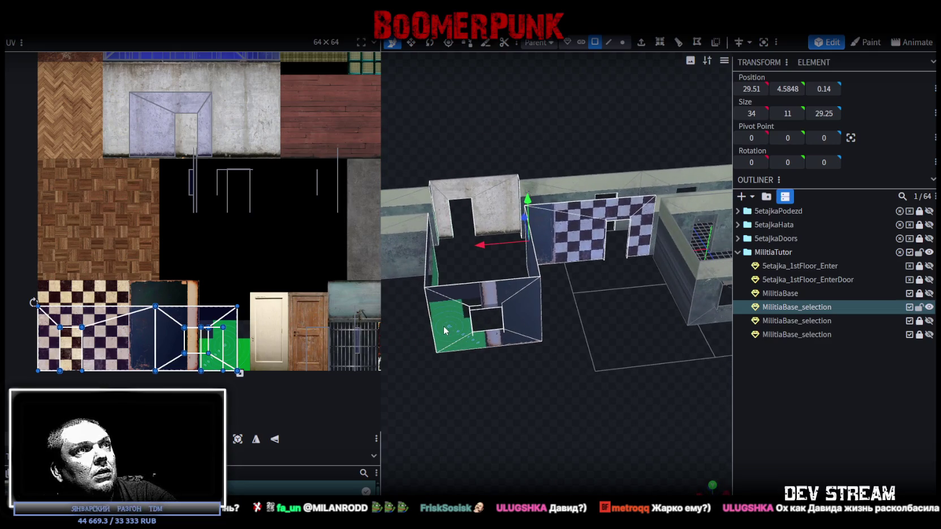
# Map both checker wall pieces onto the blue glass tile, mirrored horizontally
pyautogui.moveTo(532, 320)
pyautogui.mouseDown()
pyautogui.moveTo(431, 328)
pyautogui.moveTo(533, 295)
pyautogui.moveTo(537, 252)
pyautogui.moveTo(590, 367)
pyautogui.moveTo(577, 391)
pyautogui.moveTo(540, 286)
pyautogui.mouseUp()
pyautogui.click(540, 287)
pyautogui.keyDown('shift'); pyautogui.click(618, 254); pyautogui.keyUp('shift')
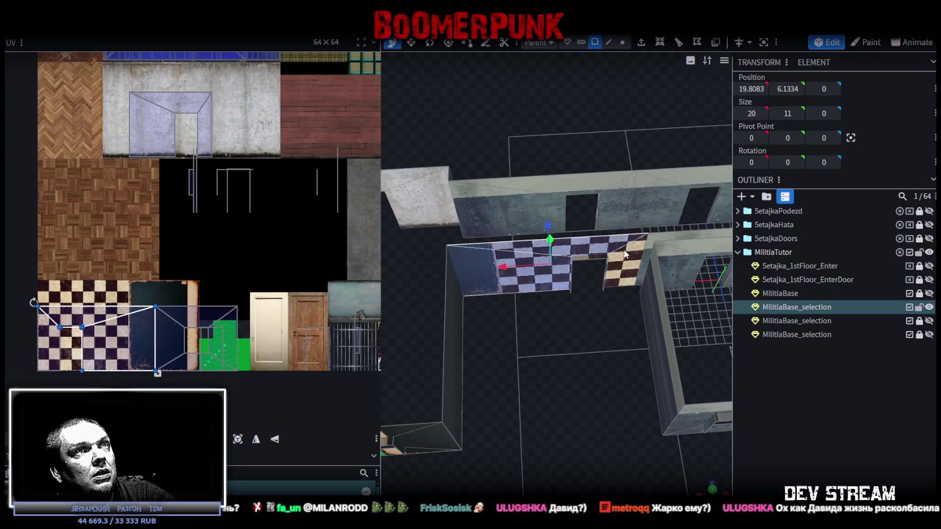
pyautogui.scroll(-3, 145, 232)
pyautogui.scroll(3, 145, 232)
pyautogui.scroll(-1, 144, 232)
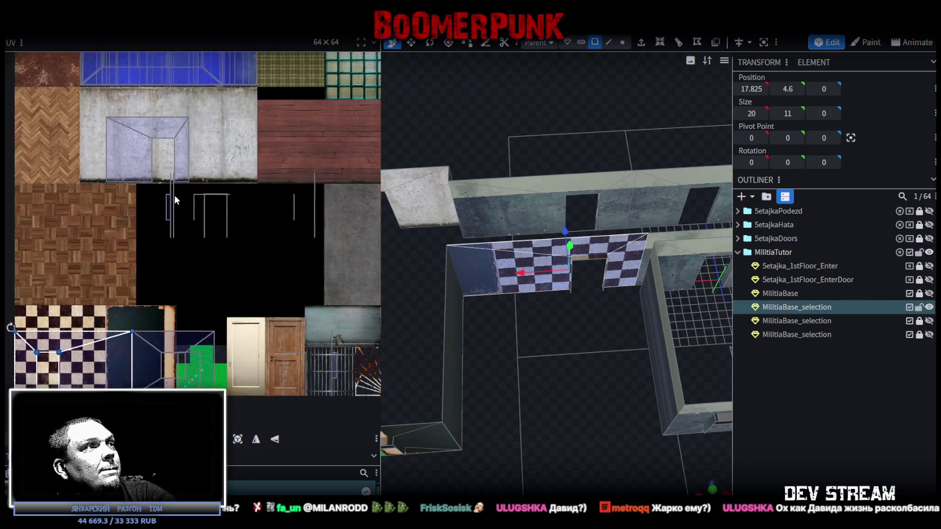
pyautogui.moveTo(113, 362); pyautogui.dragTo(220, 226)
pyautogui.scroll(3, 184, 343)
pyautogui.moveTo(184, 343)
pyautogui.mouseDown()
pyautogui.moveTo(211, 206)
pyautogui.moveTo(204, 227)
pyautogui.moveTo(178, 224)
pyautogui.mouseUp()
pyautogui.click(254, 441)
pyautogui.moveTo(489, 330)
pyautogui.mouseDown()
pyautogui.moveTo(557, 342)
pyautogui.moveTo(772, 345)
pyautogui.moveTo(497, 253)
pyautogui.moveTo(606, 135)
pyautogui.moveTo(561, 143)
pyautogui.moveTo(481, 135)
pyautogui.moveTo(467, 339)
pyautogui.moveTo(268, 296)
pyautogui.mouseUp()
pyautogui.scroll(-3, 268, 296)
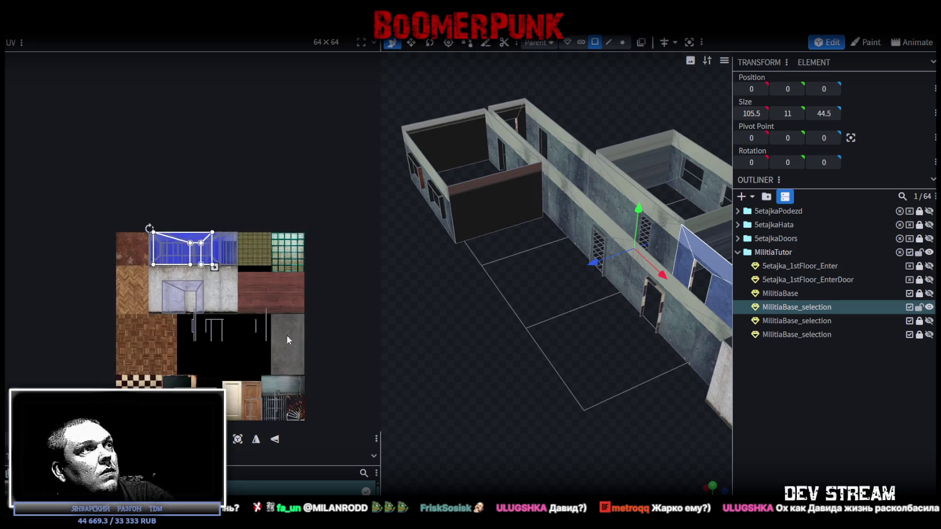
# Select the top faces of the front and inner walls
pyautogui.scroll(2, 280, 327)
pyautogui.moveTo(474, 308)
pyautogui.mouseDown()
pyautogui.moveTo(417, 322)
pyautogui.moveTo(513, 389)
pyautogui.moveTo(708, 346)
pyautogui.moveTo(687, 389)
pyautogui.moveTo(523, 419)
pyautogui.moveTo(621, 428)
pyautogui.moveTo(558, 420)
pyautogui.moveTo(572, 400)
pyautogui.moveTo(483, 384)
pyautogui.mouseUp()
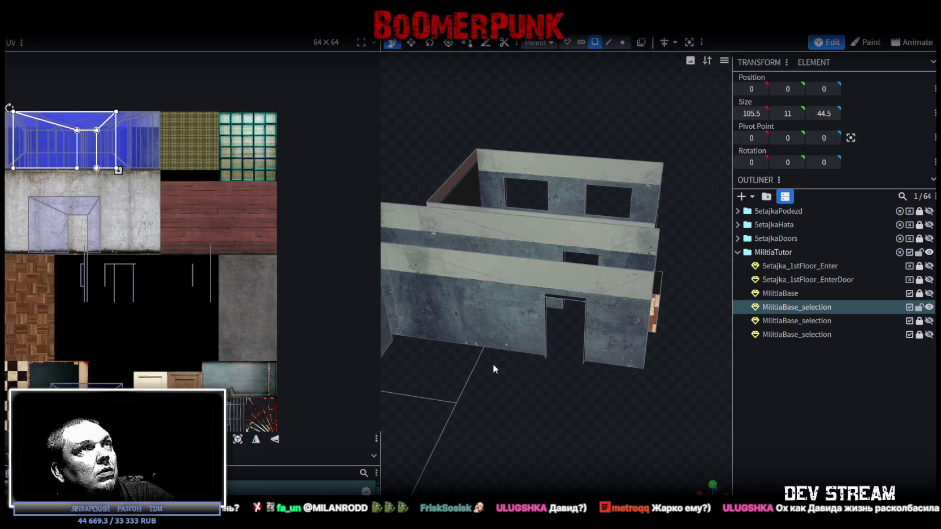
pyautogui.click(608, 42)
pyautogui.click(583, 226)
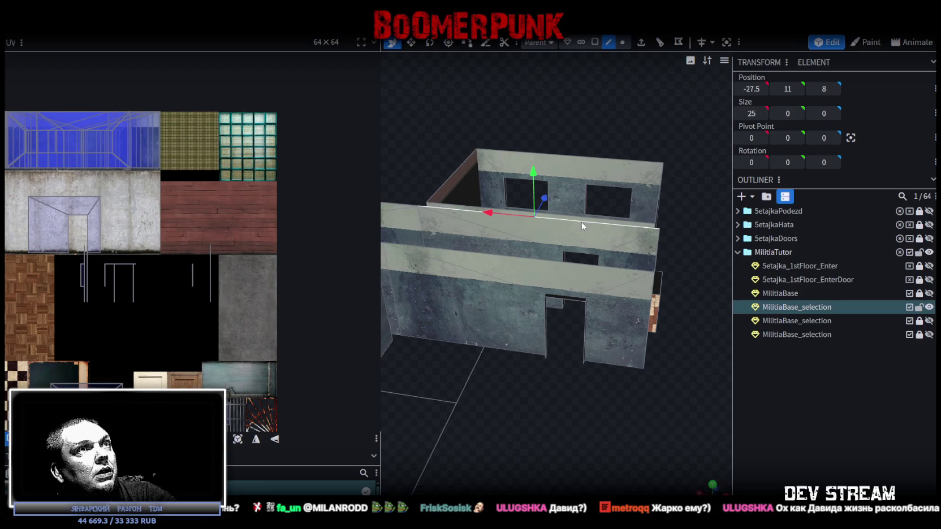
pyautogui.keyDown('shift'); pyautogui.click(496, 297); pyautogui.keyUp('shift')
pyautogui.moveTo(497, 299); pyautogui.dragTo(661, 402)
pyautogui.click(555, 212)
pyautogui.click(529, 247)
pyautogui.moveTo(529, 247)
pyautogui.mouseDown()
pyautogui.moveTo(549, 157)
pyautogui.moveTo(526, 236)
pyautogui.mouseUp()
pyautogui.keyDown('shift'); pyautogui.click(498, 265); pyautogui.keyUp('shift')
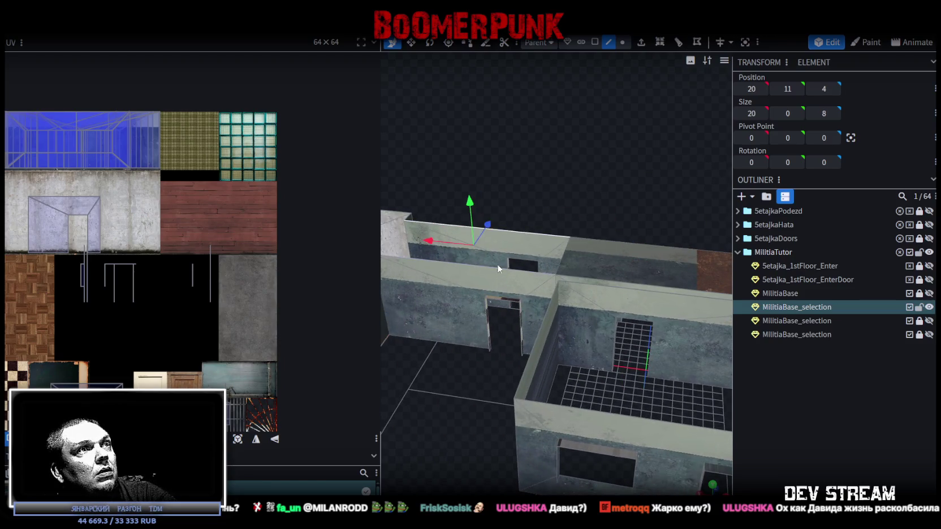
pyautogui.moveTo(498, 265)
pyautogui.mouseDown()
pyautogui.moveTo(630, 158)
pyautogui.moveTo(606, 138)
pyautogui.moveTo(513, 212)
pyautogui.mouseUp()
# Add the remaining inner wall top and the corridor top faces to the selection
pyautogui.click(512, 377)
pyautogui.moveTo(512, 377); pyautogui.dragTo(585, 159)
pyautogui.click(499, 225)
pyautogui.moveTo(510, 267)
pyautogui.mouseDown()
pyautogui.moveTo(511, 353)
pyautogui.moveTo(594, 155)
pyautogui.mouseUp()
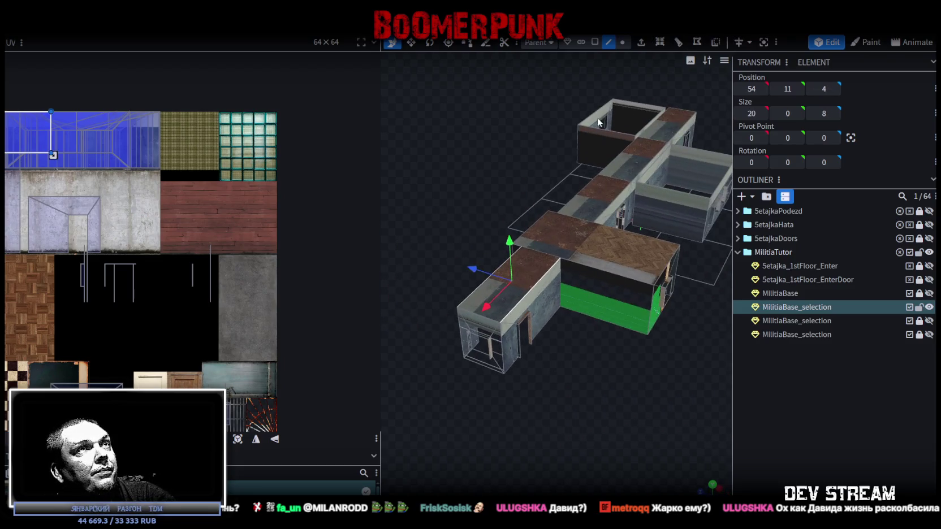
pyautogui.keyDown('shift'); pyautogui.click(586, 246); pyautogui.keyUp('shift')
pyautogui.keyDown('shift'); pyautogui.click(637, 166); pyautogui.keyUp('shift')
pyautogui.keyDown('shift'); pyautogui.click(662, 122); pyautogui.keyUp('shift')
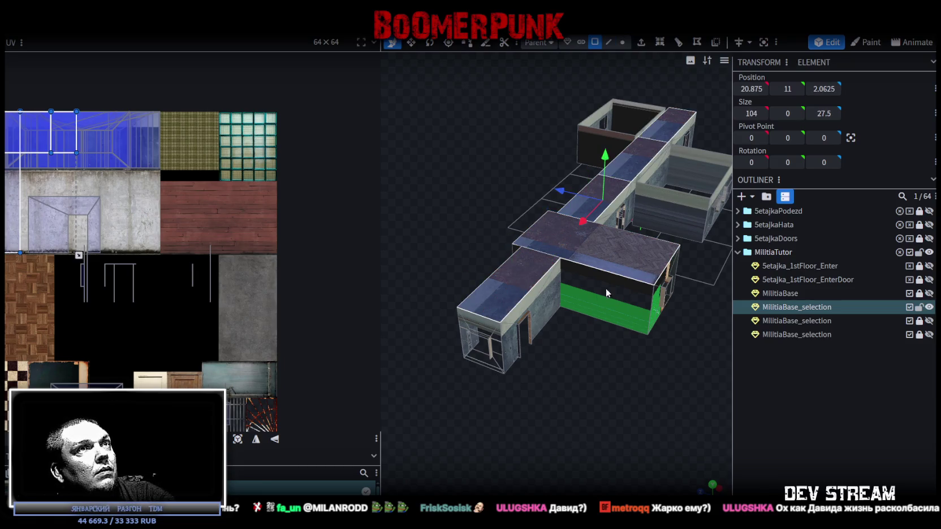
pyautogui.scroll(-2, 264, 200)
# Move the tops' UV area down the atlas, shrink it and place it on the grey concrete
pyautogui.moveTo(168, 163)
pyautogui.mouseDown()
pyautogui.moveTo(282, 228)
pyautogui.moveTo(294, 161)
pyautogui.mouseUp()
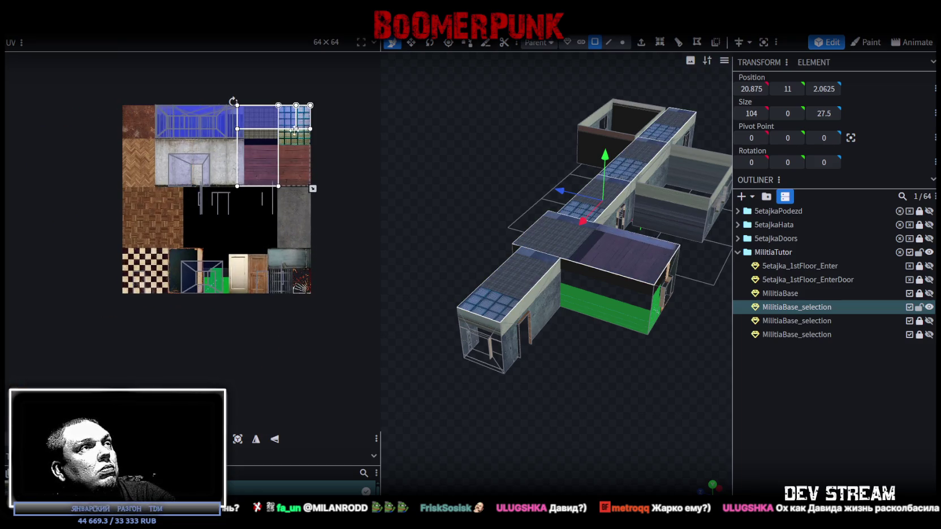
pyautogui.scroll(3, 287, 139)
pyautogui.scroll(-1, 291, 167)
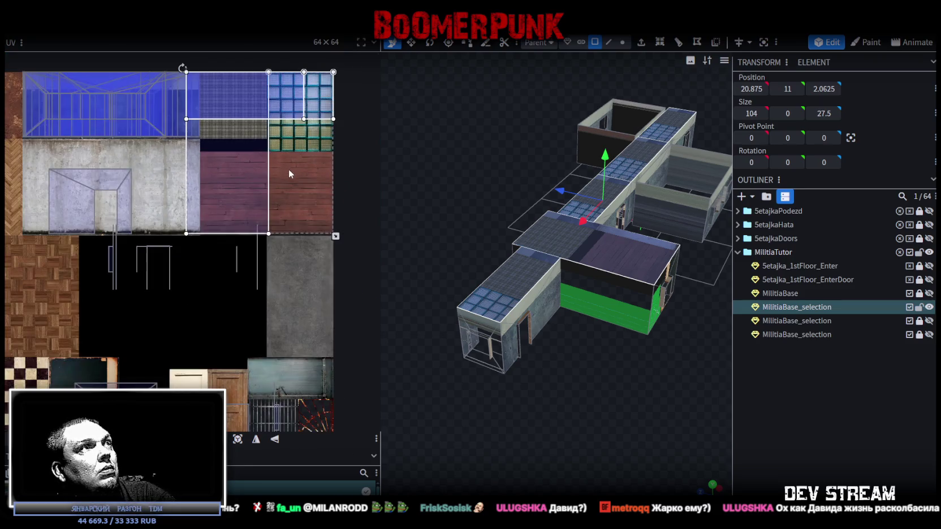
pyautogui.moveTo(261, 152)
pyautogui.mouseDown()
pyautogui.moveTo(282, 296)
pyautogui.moveTo(303, 316)
pyautogui.mouseUp()
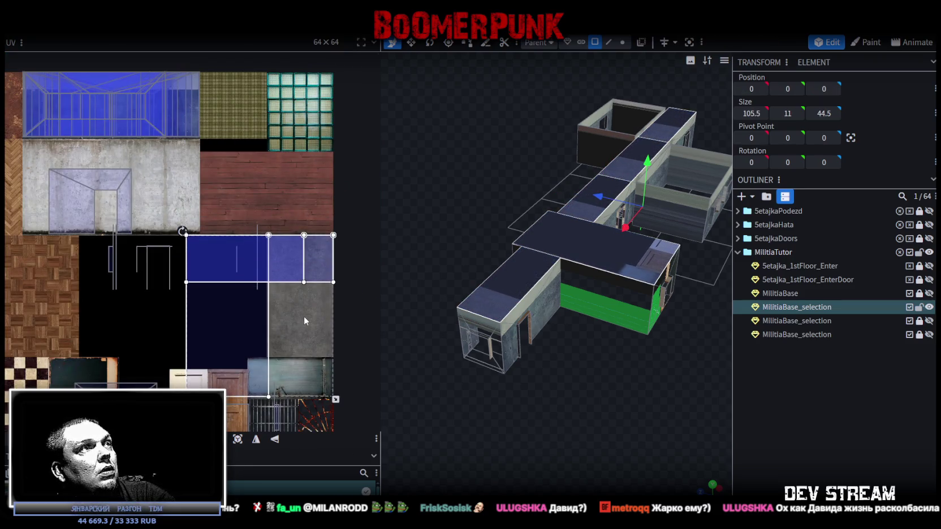
pyautogui.moveTo(338, 402); pyautogui.dragTo(301, 368)
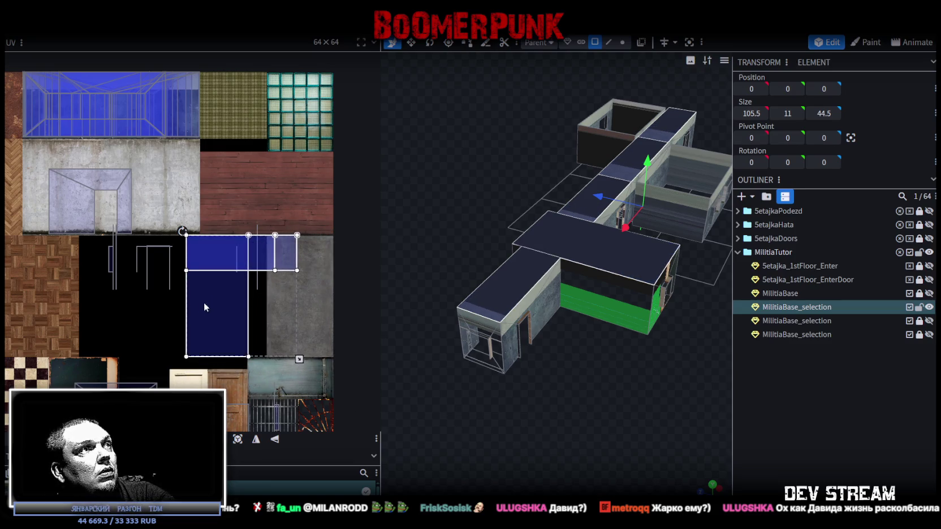
pyautogui.moveTo(202, 302); pyautogui.dragTo(239, 302)
# Mirror the tops' texture mapping
pyautogui.scroll(3, 296, 279)
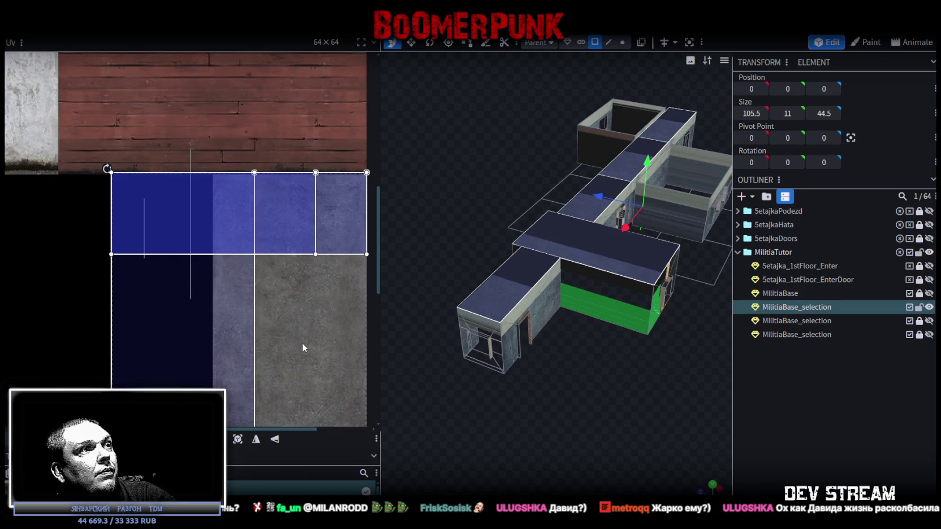
pyautogui.scroll(-2, 302, 347)
pyautogui.click(275, 440)
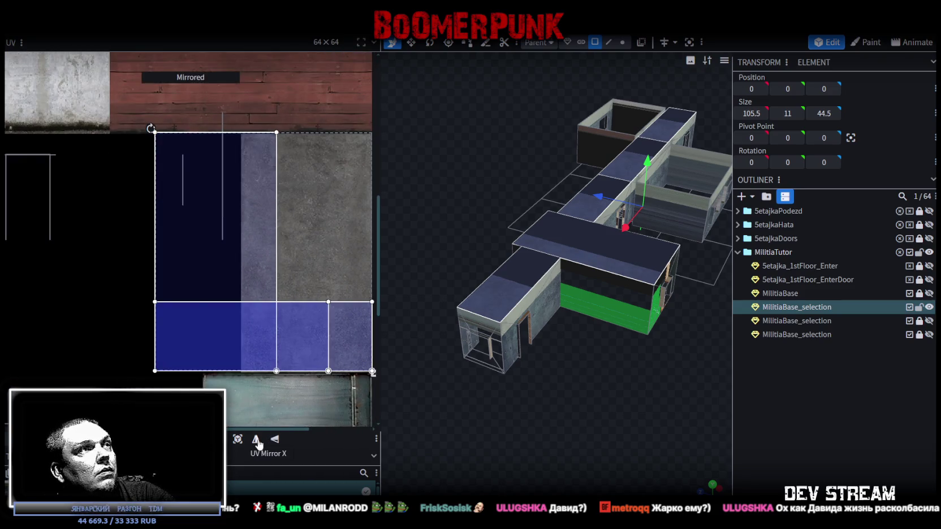
pyautogui.click(340, 251)
pyautogui.scroll(5, 282, 289)
pyautogui.scroll(-1, 151, 309)
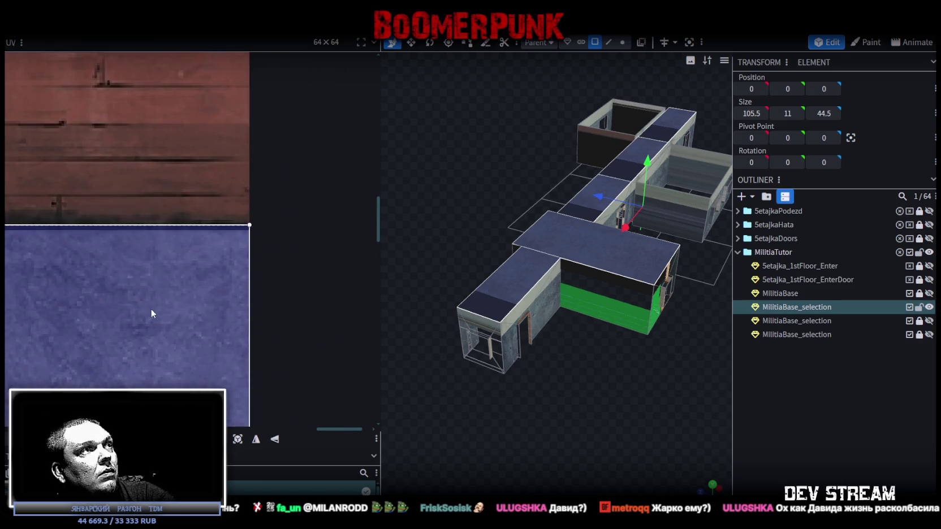
pyautogui.scroll(-3, 158, 339)
pyautogui.scroll(-3, 252, 164)
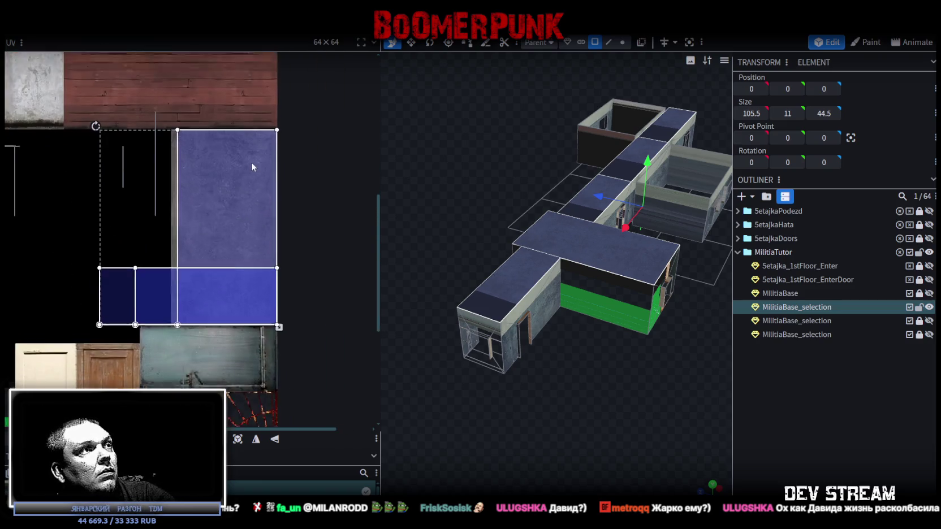
pyautogui.scroll(5, 247, 306)
pyautogui.scroll(-2, 215, 303)
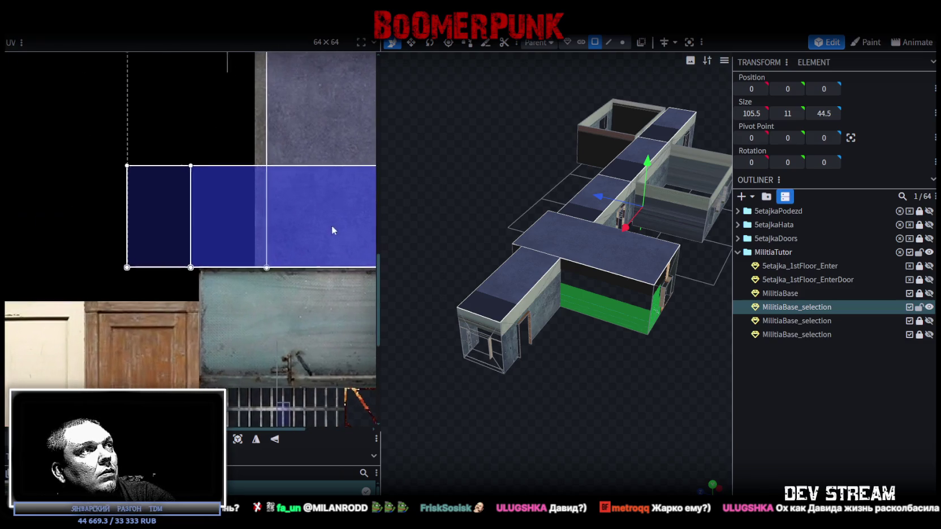
# Rotate another face's UV a quarter turn left and move it onto the blue concrete
pyautogui.moveTo(84, 143)
pyautogui.mouseDown()
pyautogui.moveTo(239, 236)
pyautogui.moveTo(174, 176)
pyautogui.mouseUp()
pyautogui.scroll(-2, 268, 229)
pyautogui.rightClick(176, 189)
pyautogui.click(236, 386)
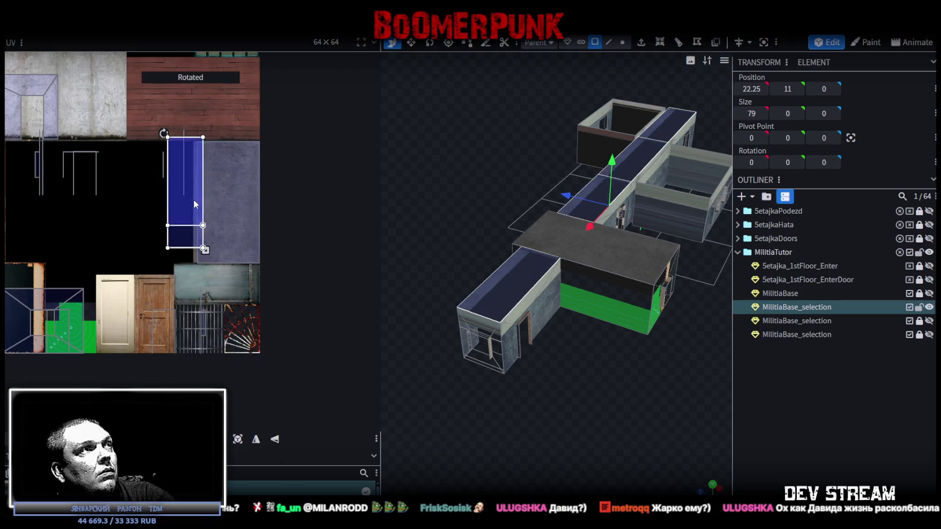
pyautogui.moveTo(192, 207); pyautogui.dragTo(223, 207)
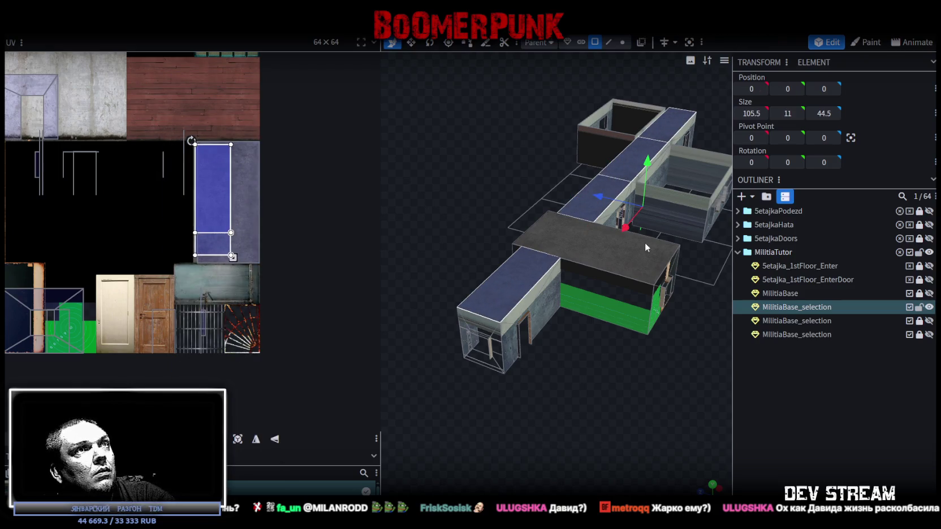
# Place individual wall top faces on the blue concrete, then select the long corridor top
pyautogui.click(591, 220)
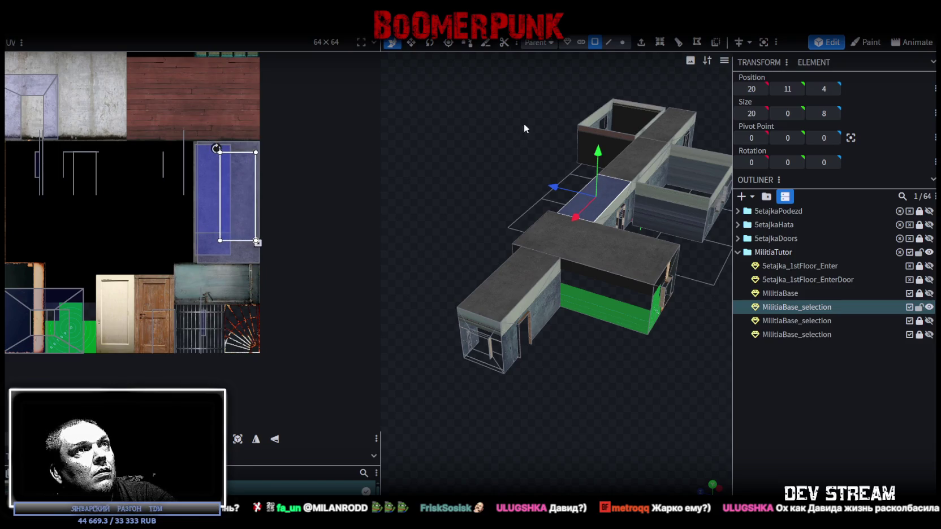
pyautogui.click(639, 162)
pyautogui.moveTo(208, 209)
pyautogui.mouseDown()
pyautogui.moveTo(245, 209)
pyautogui.moveTo(215, 210)
pyautogui.mouseUp()
pyautogui.click(668, 130)
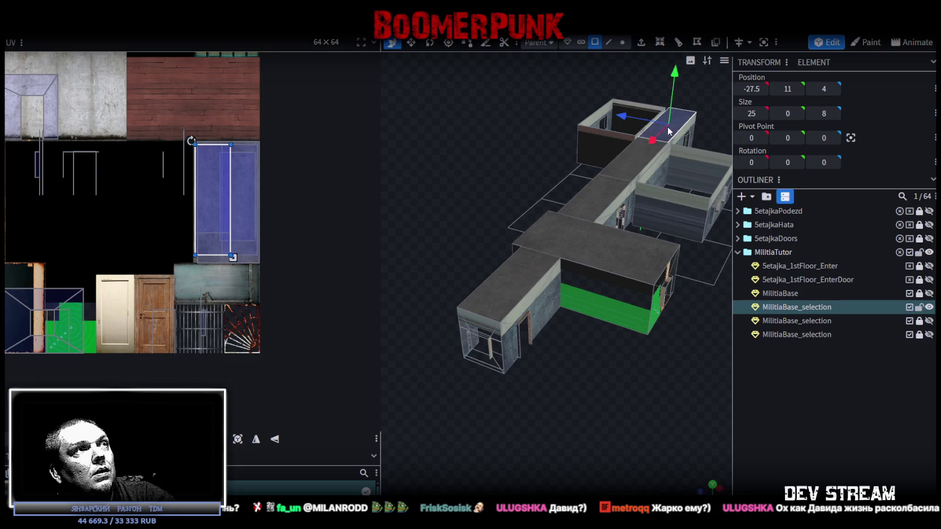
pyautogui.click(588, 186)
pyautogui.moveTo(588, 187)
pyautogui.mouseDown()
pyautogui.moveTo(612, 346)
pyautogui.moveTo(682, 319)
pyautogui.moveTo(673, 339)
pyautogui.moveTo(754, 364)
pyautogui.moveTo(515, 443)
pyautogui.moveTo(515, 422)
pyautogui.moveTo(525, 418)
pyautogui.mouseUp()
# Split the selected roof faces into their own mesh
pyautogui.rightClick(607, 267)
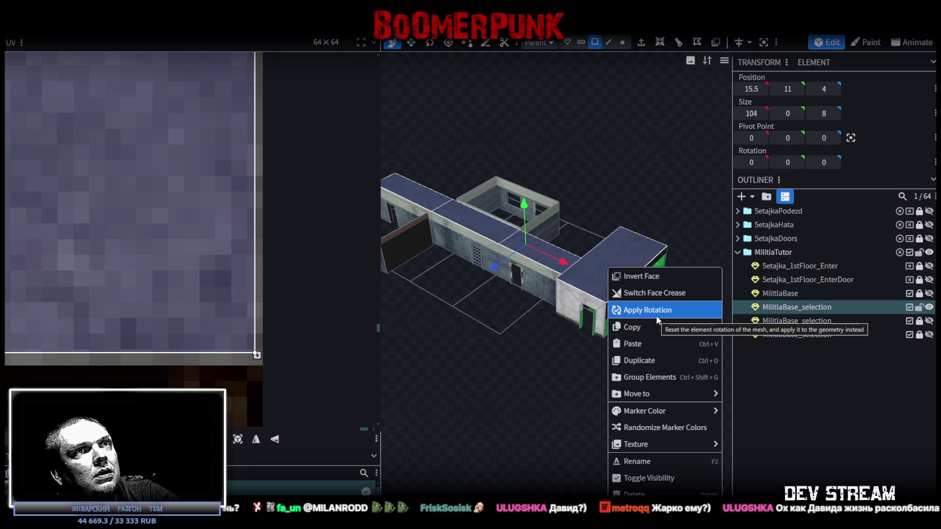
pyautogui.click(577, 276)
pyautogui.click(593, 275)
pyautogui.rightClick(593, 275)
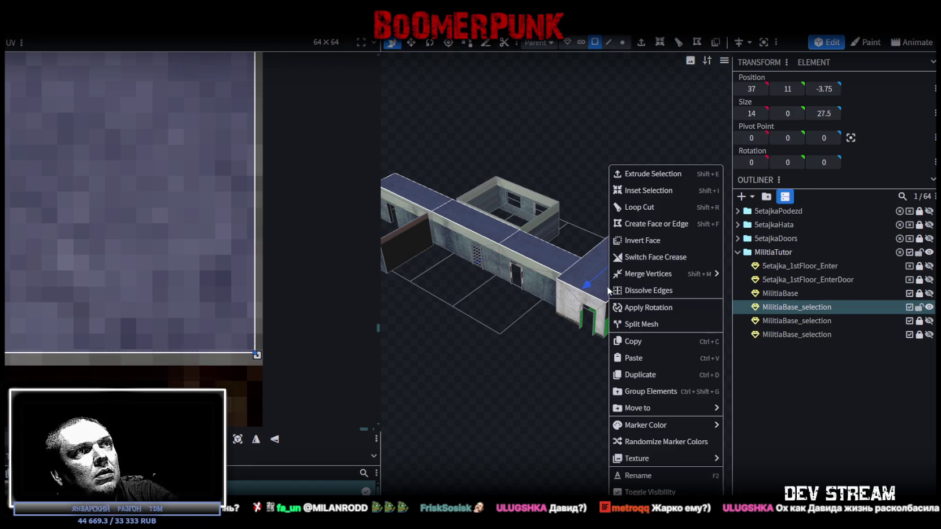
pyautogui.click(659, 325)
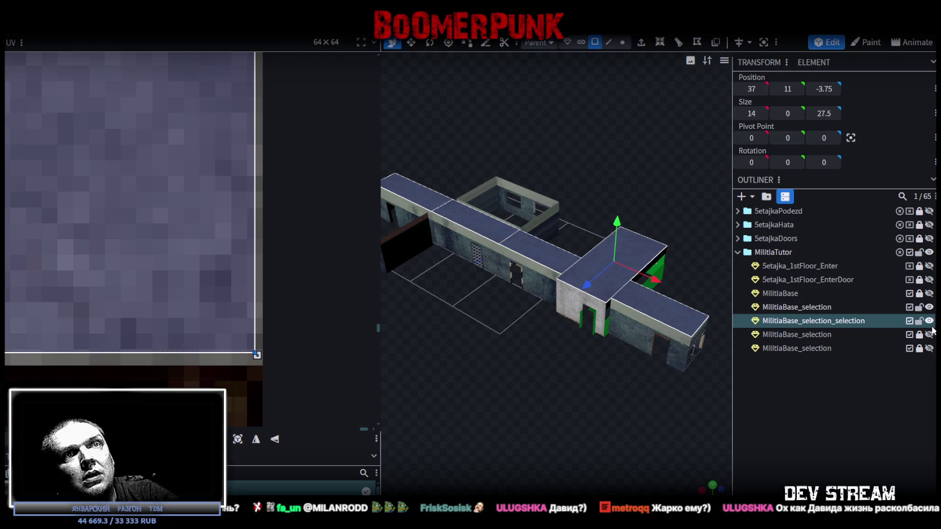
# Make the hidden checkered floor piece and wooden door faces visible
pyautogui.click(929, 335)
pyautogui.click(929, 348)
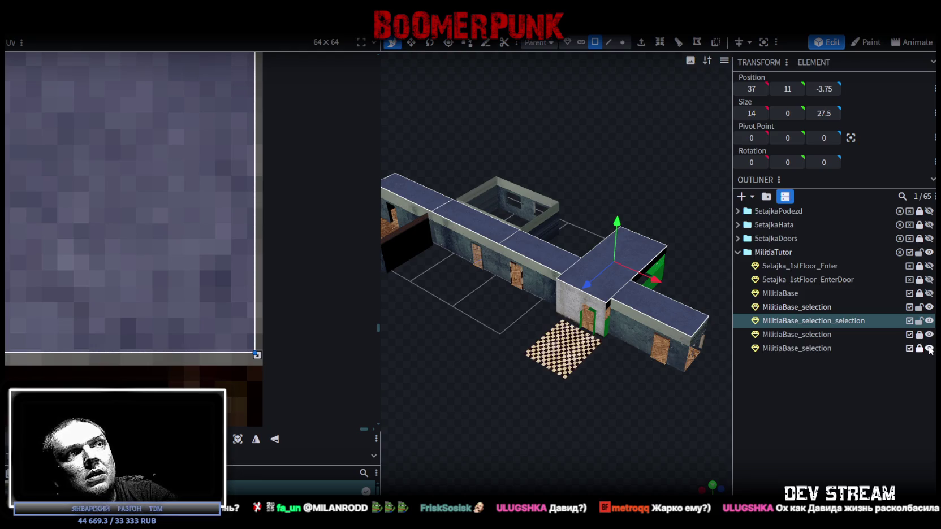
pyautogui.click(929, 349)
pyautogui.click(929, 348)
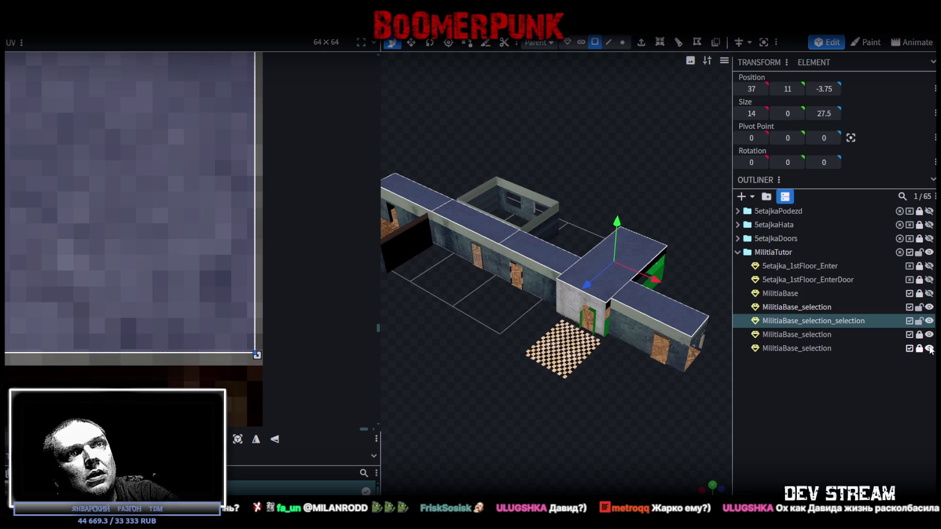
pyautogui.scroll(5, 584, 363)
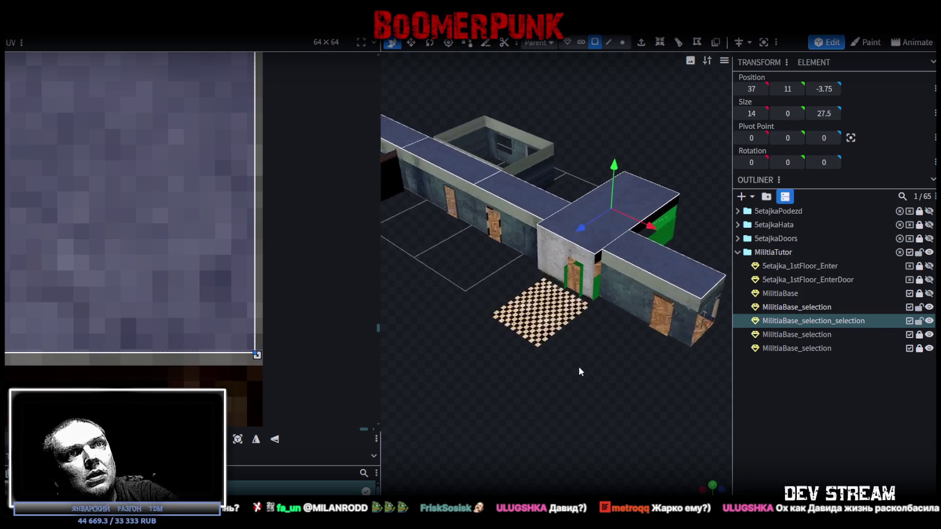
# Merge the roof, floor and door pieces into one mesh
pyautogui.keyDown('ctrl'); pyautogui.click(802, 334); pyautogui.keyUp('ctrl')
pyautogui.keyDown('ctrl'); pyautogui.click(803, 348); pyautogui.keyUp('ctrl')
pyautogui.rightClick(808, 347)
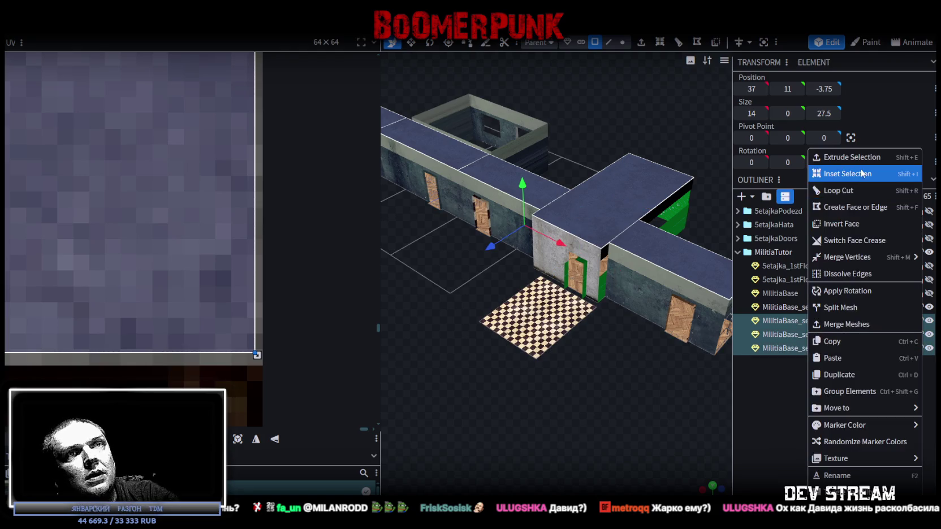
pyautogui.click(862, 323)
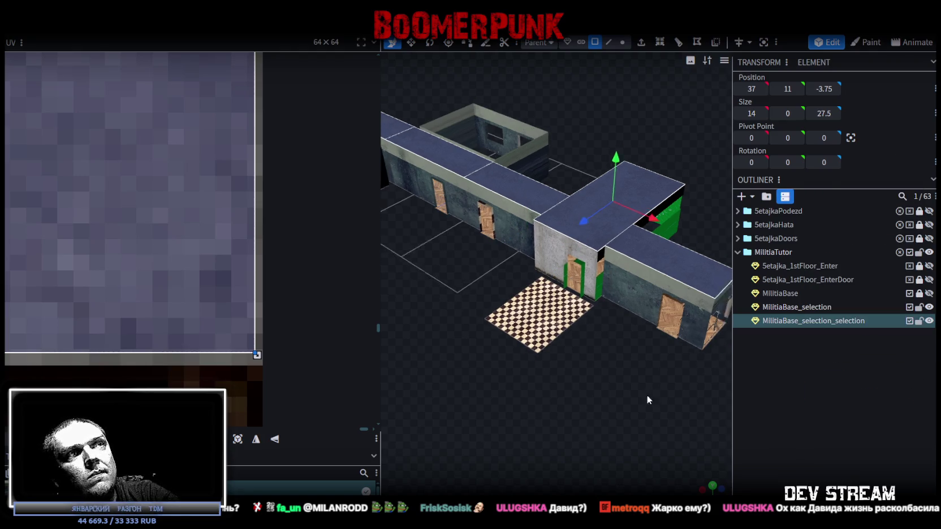
pyautogui.moveTo(646, 396); pyautogui.dragTo(591, 355)
# Lower the merged mesh's vertices by 1 unit, then hide and lock it
pyautogui.click(623, 42)
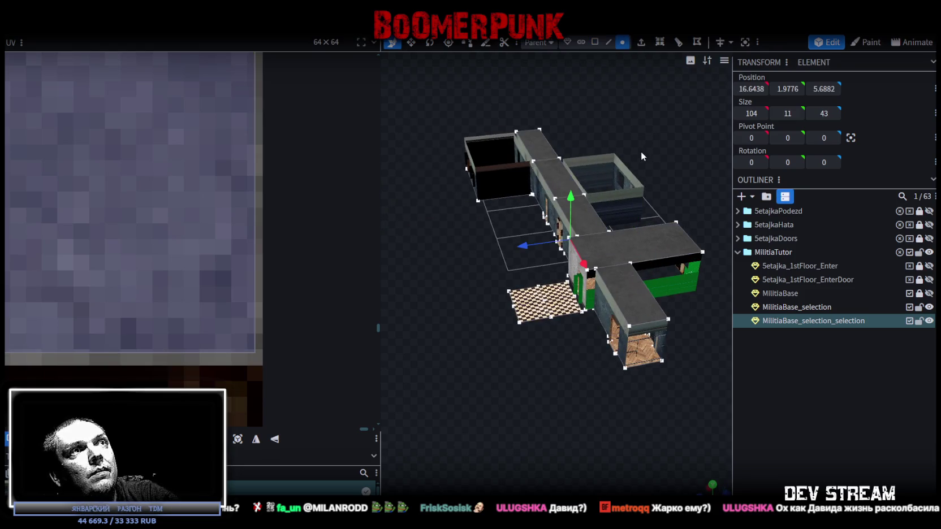
pyautogui.moveTo(570, 194)
pyautogui.mouseDown()
pyautogui.moveTo(652, 382)
pyautogui.moveTo(579, 400)
pyautogui.moveTo(571, 414)
pyautogui.moveTo(634, 399)
pyautogui.moveTo(622, 390)
pyautogui.mouseUp()
pyautogui.click(919, 321)
pyautogui.click(928, 320)
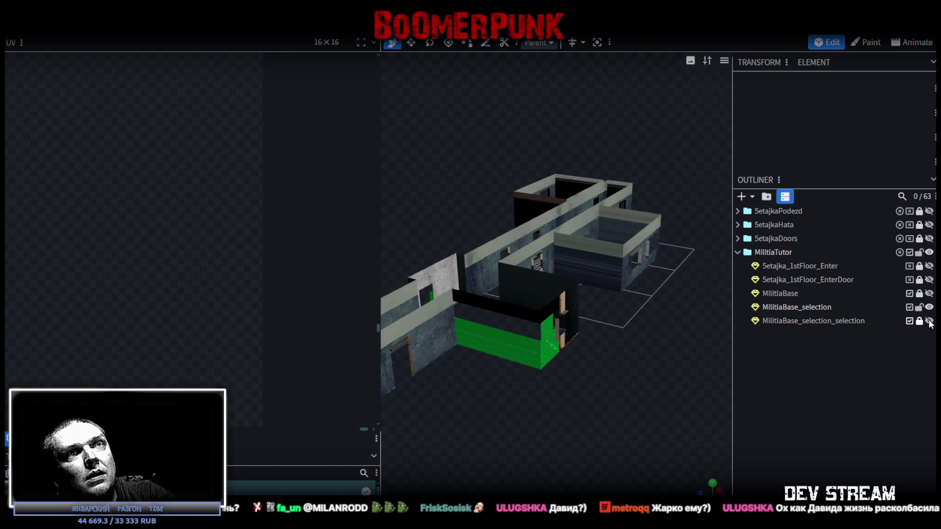
# Briefly toggle the main building and merged piece visibility, then select the MilitiaBase_selection mesh
pyautogui.click(927, 307)
pyautogui.click(928, 307)
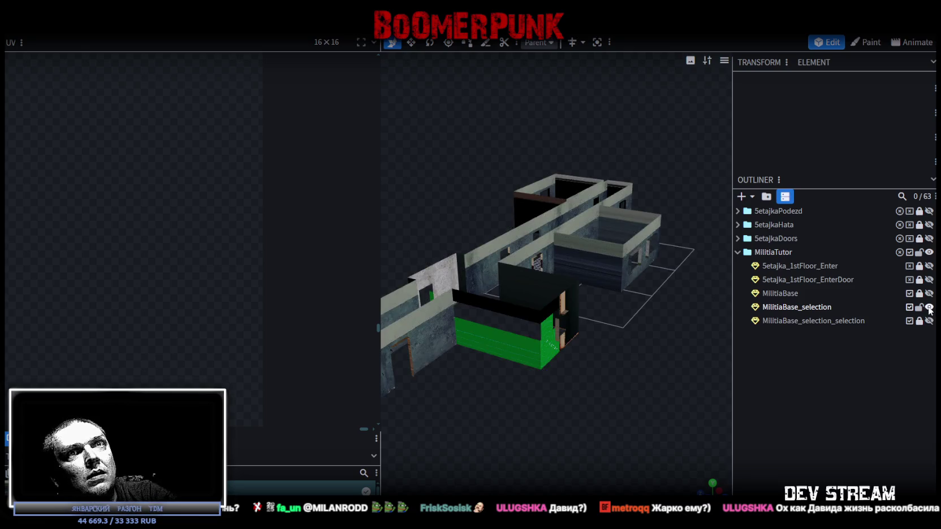
pyautogui.click(929, 320)
pyautogui.click(929, 321)
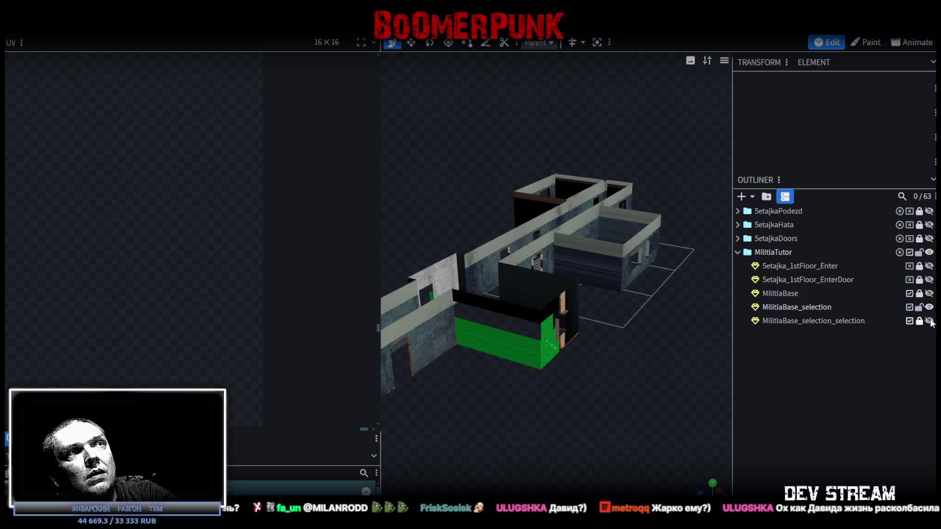
pyautogui.click(928, 306)
pyautogui.click(928, 306)
pyautogui.click(829, 309)
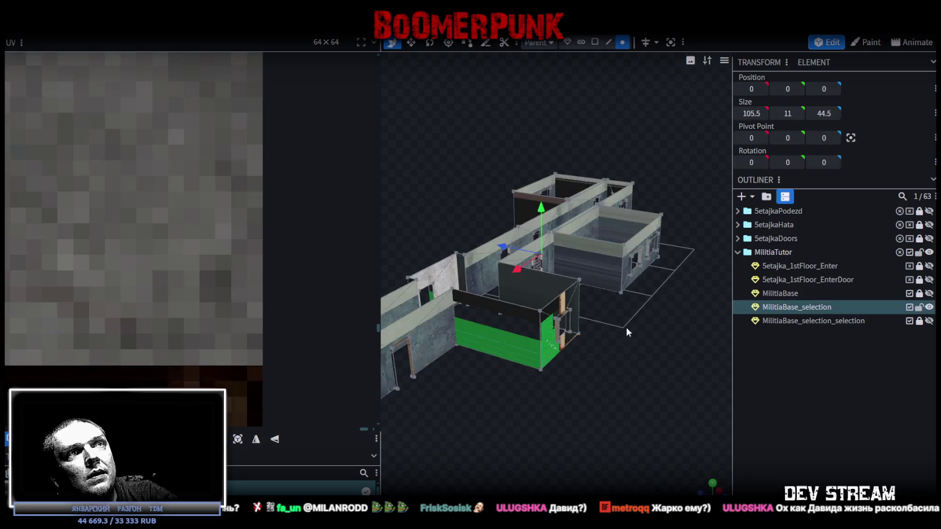
# In face select mode, pick the small room's end wall face with the window opening
pyautogui.moveTo(665, 282)
pyautogui.mouseDown()
pyautogui.moveTo(621, 354)
pyautogui.moveTo(606, 314)
pyautogui.moveTo(587, 309)
pyautogui.moveTo(643, 330)
pyautogui.moveTo(604, 273)
pyautogui.moveTo(598, 56)
pyautogui.mouseUp()
pyautogui.scroll(2, 594, 310)
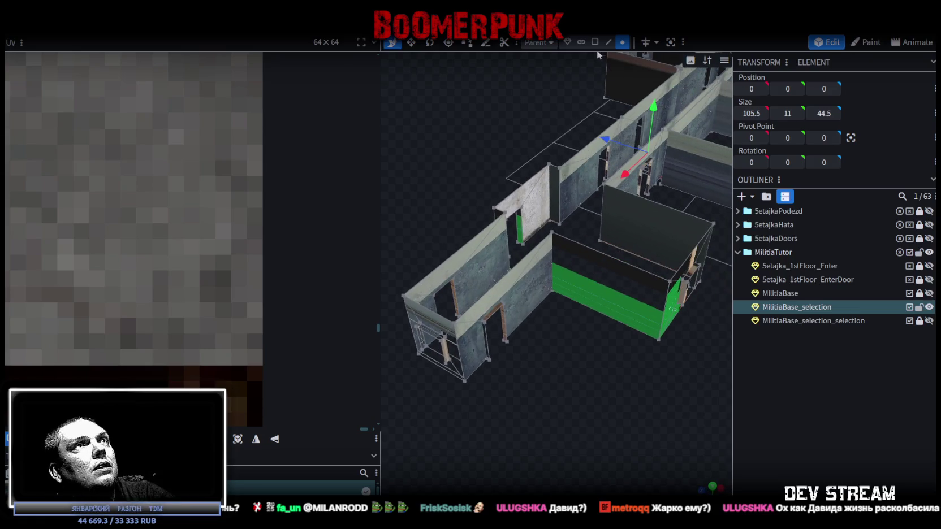
pyautogui.click(594, 42)
pyautogui.scroll(2, 567, 164)
pyautogui.click(616, 301)
pyautogui.moveTo(669, 368); pyautogui.dragTo(606, 338)
pyautogui.click(591, 349)
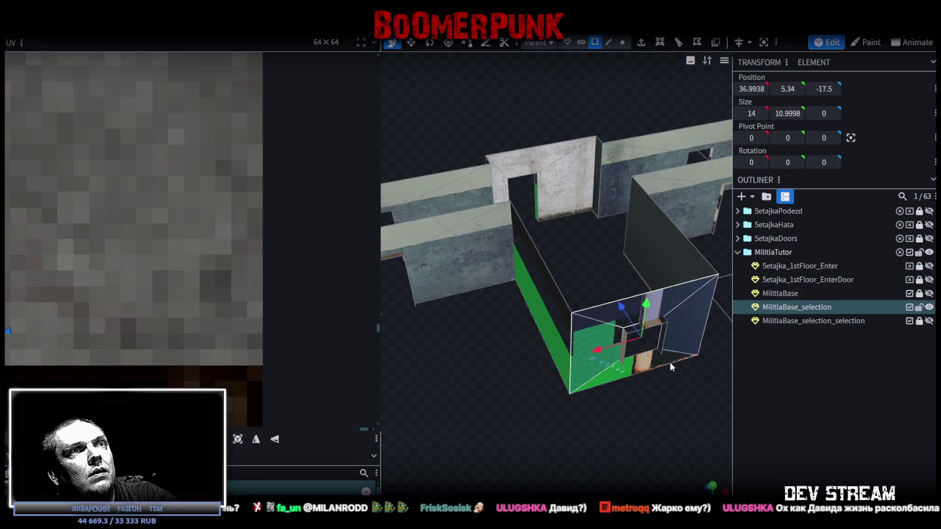
# Place that face's UV on the light concrete window-wall region, aligning the window opening
pyautogui.scroll(-6, 266, 252)
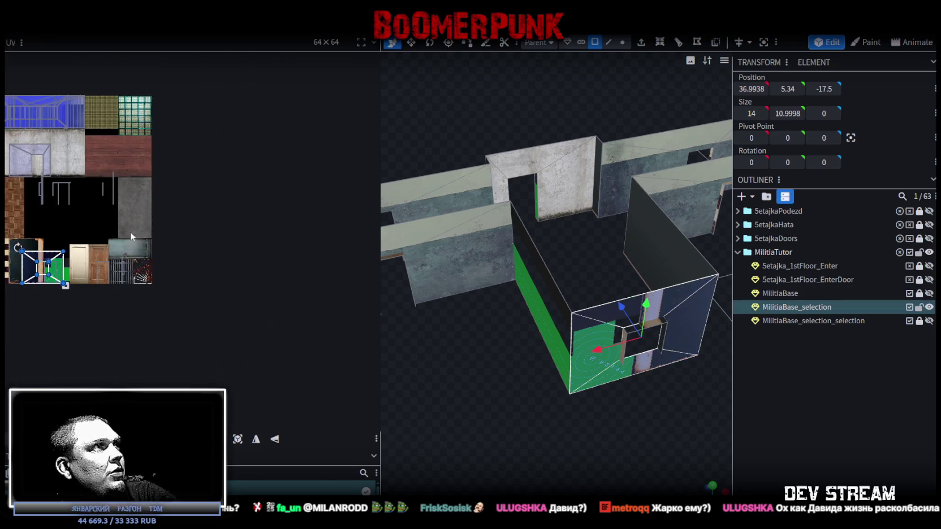
pyautogui.scroll(3, 274, 274)
pyautogui.moveTo(260, 401); pyautogui.dragTo(277, 176)
pyautogui.scroll(4, 169, 208)
pyautogui.moveTo(203, 204); pyautogui.dragTo(234, 217)
pyautogui.scroll(-3, 233, 217)
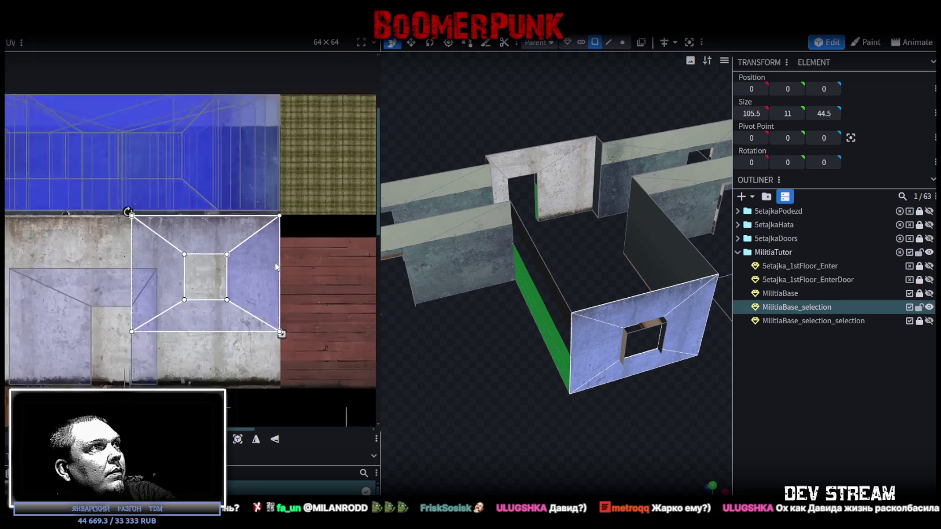
pyautogui.moveTo(625, 422); pyautogui.dragTo(653, 368)
pyautogui.scroll(-5, 626, 374)
pyautogui.moveTo(599, 421)
pyautogui.mouseDown()
pyautogui.moveTo(583, 401)
pyautogui.moveTo(606, 388)
pyautogui.moveTo(441, 351)
pyautogui.moveTo(556, 368)
pyautogui.mouseUp()
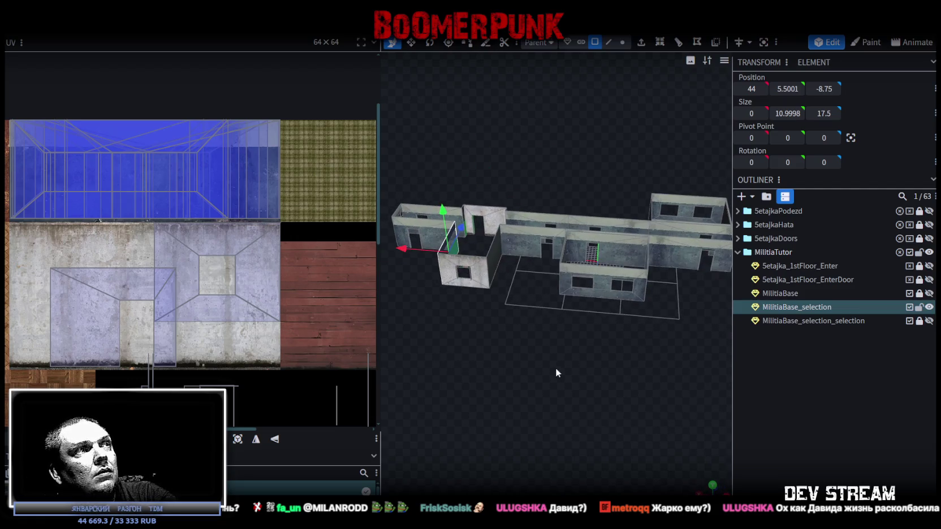
pyautogui.scroll(-5, 126, 274)
pyautogui.scroll(3, 233, 253)
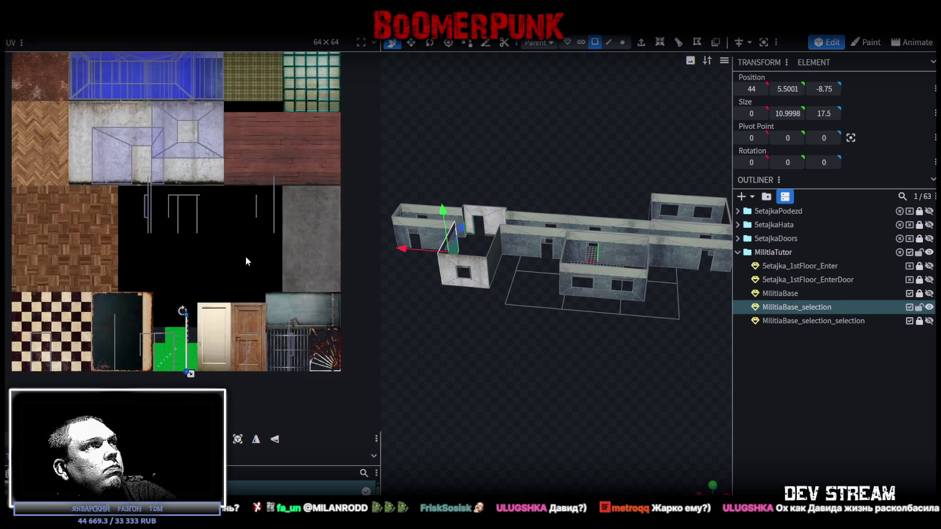
pyautogui.moveTo(463, 343)
pyautogui.mouseDown()
pyautogui.moveTo(515, 375)
pyautogui.moveTo(549, 343)
pyautogui.moveTo(580, 352)
pyautogui.moveTo(563, 310)
pyautogui.mouseUp()
# Select the top faces of the lower box, the small end wall and the right room
pyautogui.click(563, 313)
pyautogui.keyDown('shift'); pyautogui.click(593, 349); pyautogui.keyUp('shift')
pyautogui.moveTo(643, 352)
pyautogui.mouseDown()
pyautogui.moveTo(467, 352)
pyautogui.moveTo(507, 393)
pyautogui.mouseUp()
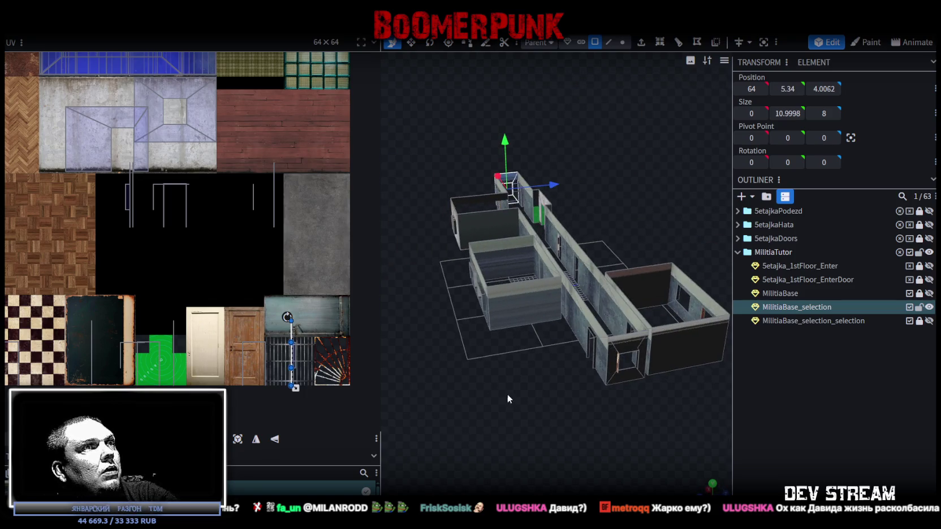
pyautogui.keyDown('shift'); pyautogui.click(626, 357); pyautogui.keyUp('shift')
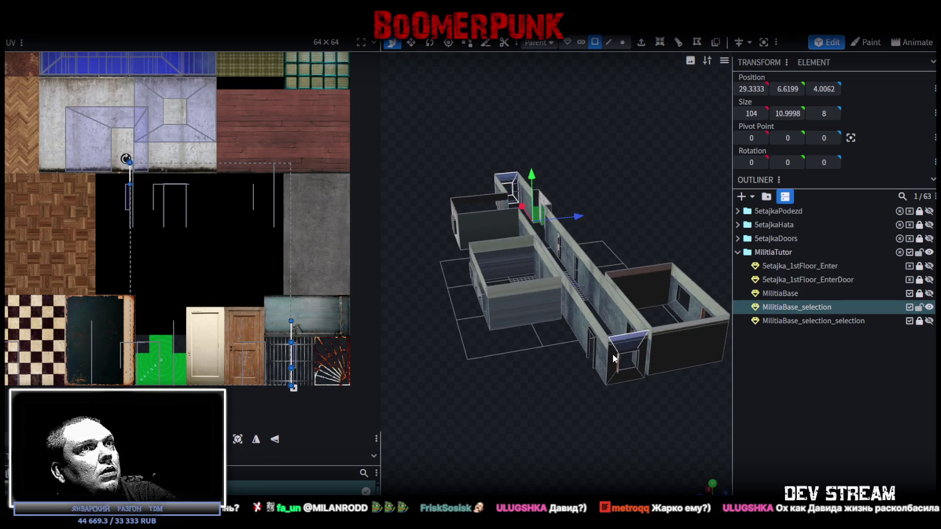
pyautogui.keyDown('shift'); pyautogui.click(649, 339); pyautogui.keyUp('shift')
pyautogui.keyDown('shift'); pyautogui.click(654, 303); pyautogui.keyUp('shift')
# Add the middle, left and green-walled rooms' wall-top faces to the selection
pyautogui.moveTo(570, 334); pyautogui.dragTo(507, 421)
pyautogui.keyDown('shift'); pyautogui.click(557, 313); pyautogui.keyUp('shift')
pyautogui.keyDown('shift'); pyautogui.click(502, 239); pyautogui.keyUp('shift')
pyautogui.keyDown('shift'); pyautogui.click(461, 241); pyautogui.keyUp('shift')
pyautogui.keyDown('shift'); pyautogui.click(475, 210); pyautogui.keyUp('shift')
pyautogui.moveTo(447, 314)
pyautogui.mouseDown()
pyautogui.moveTo(473, 375)
pyautogui.moveTo(687, 333)
pyautogui.moveTo(694, 350)
pyautogui.moveTo(524, 308)
pyautogui.mouseUp()
pyautogui.scroll(5, 600, 253)
pyautogui.keyDown('shift'); pyautogui.click(578, 238); pyautogui.keyUp('shift')
pyautogui.scroll(-5, 495, 359)
pyautogui.moveTo(495, 359)
pyautogui.mouseDown()
pyautogui.moveTo(530, 358)
pyautogui.moveTo(499, 374)
pyautogui.mouseUp()
pyautogui.scroll(5, 499, 378)
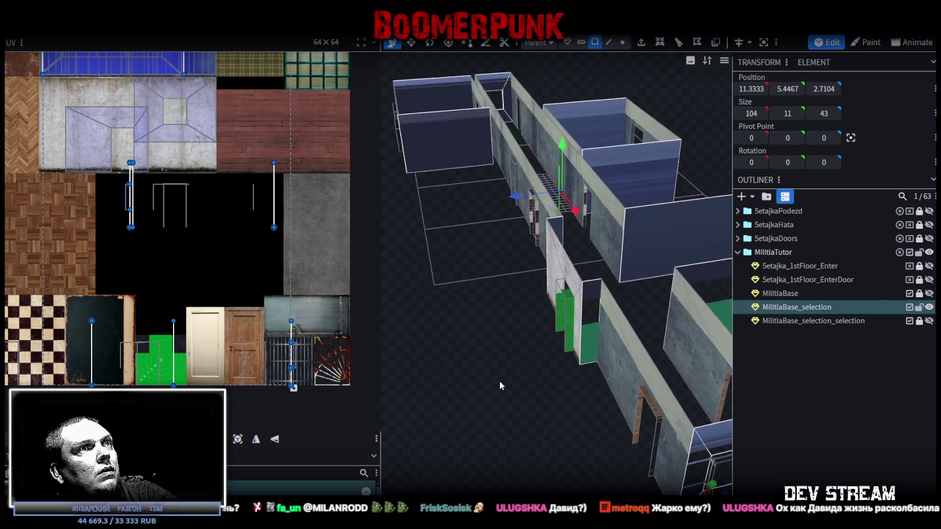
# Add the green door face plus the corridor's door-frame, door-jamb and window-jamb faces
pyautogui.click(559, 339)
pyautogui.scroll(-5, 558, 338)
pyautogui.moveTo(526, 454); pyautogui.dragTo(487, 444)
pyautogui.click(487, 440)
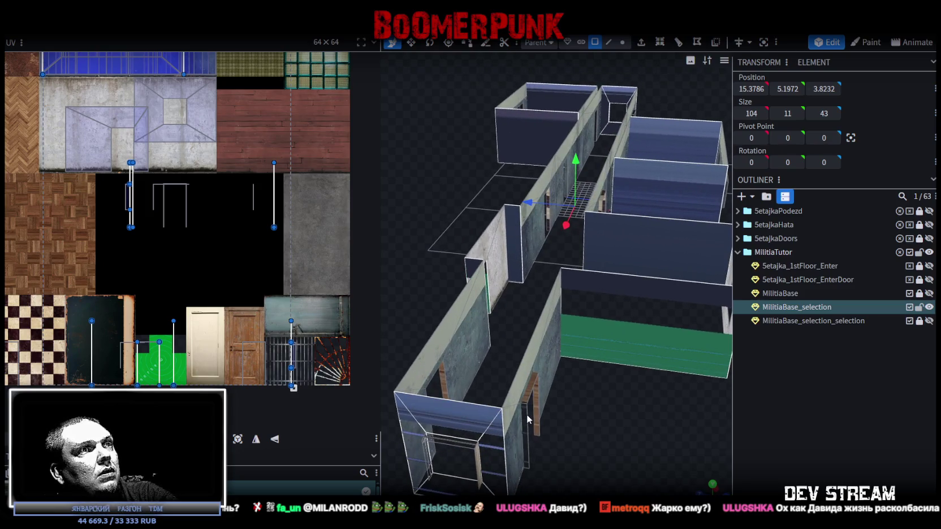
pyautogui.moveTo(535, 398); pyautogui.dragTo(610, 391)
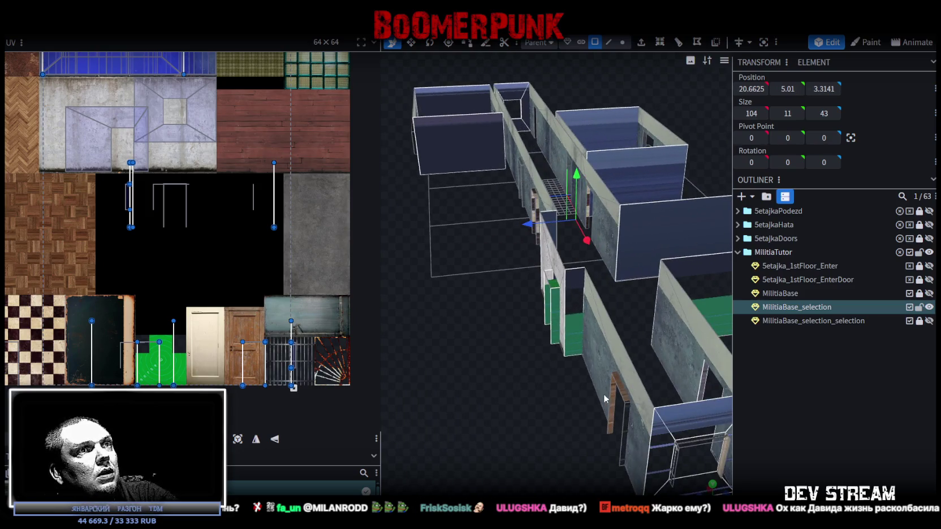
pyautogui.moveTo(500, 353); pyautogui.dragTo(457, 382)
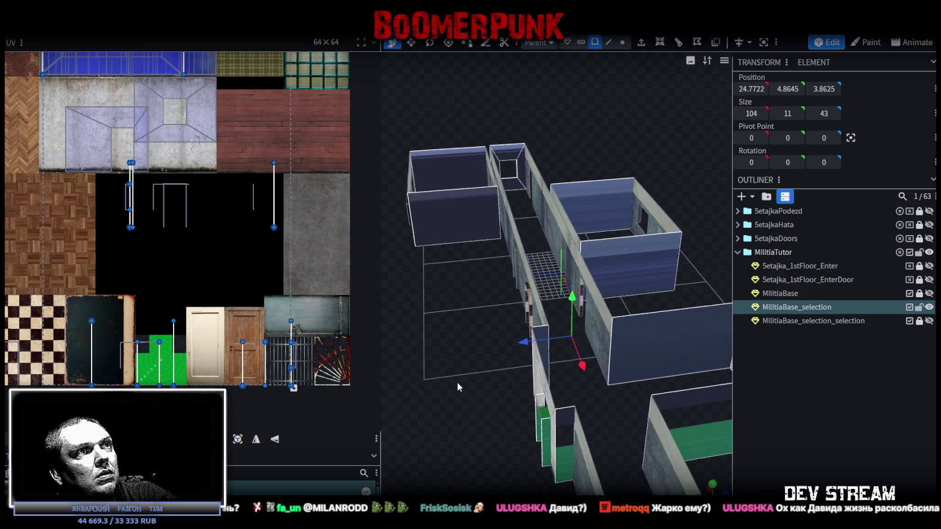
pyautogui.scroll(5, 490, 398)
pyautogui.keyDown('shift'); pyautogui.click(544, 365); pyautogui.keyUp('shift')
pyautogui.keyDown('shift'); pyautogui.click(610, 280); pyautogui.keyUp('shift')
pyautogui.keyDown('shift'); pyautogui.click(500, 195); pyautogui.keyUp('shift')
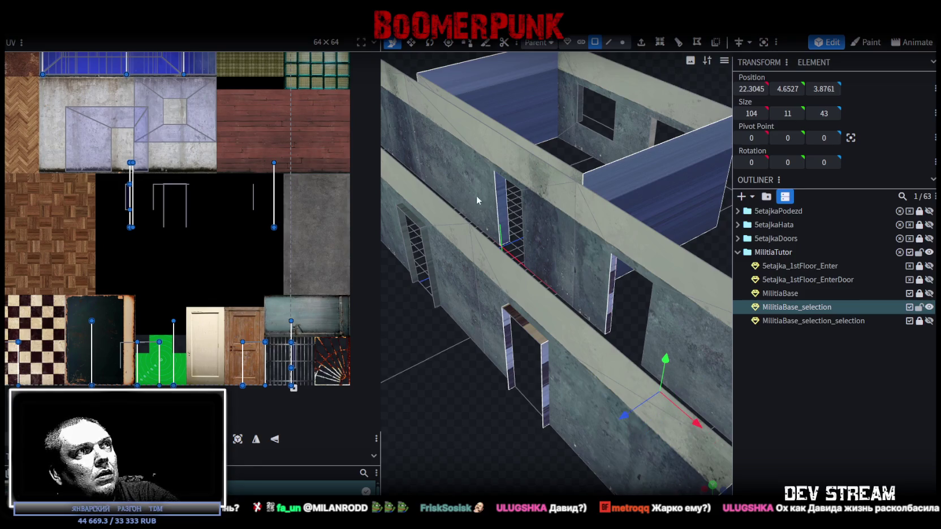
pyautogui.keyDown('shift'); pyautogui.click(407, 231); pyautogui.keyUp('shift')
pyautogui.keyDown('shift'); pyautogui.click(427, 247); pyautogui.keyUp('shift')
# Toggle one door-jamb face in the selection and add another corridor face
pyautogui.moveTo(476, 424)
pyautogui.mouseDown()
pyautogui.moveTo(387, 428)
pyautogui.moveTo(633, 341)
pyautogui.mouseUp()
pyautogui.keyDown('shift'); pyautogui.click(570, 350); pyautogui.keyUp('shift')
pyautogui.moveTo(664, 421)
pyautogui.mouseDown()
pyautogui.moveTo(601, 400)
pyautogui.moveTo(515, 400)
pyautogui.moveTo(441, 403)
pyautogui.moveTo(356, 424)
pyautogui.moveTo(573, 362)
pyautogui.moveTo(531, 408)
pyautogui.moveTo(544, 210)
pyautogui.mouseUp()
pyautogui.click(547, 358)
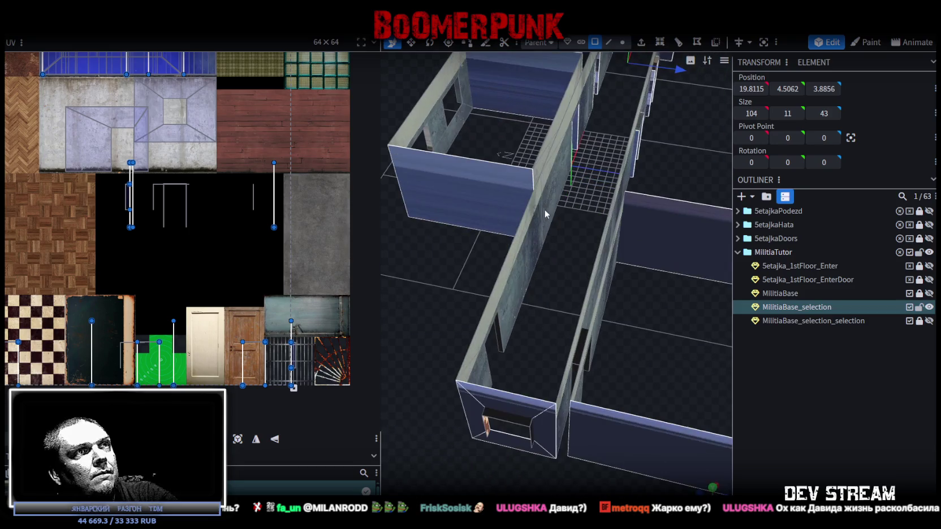
pyautogui.scroll(3, 461, 394)
pyautogui.scroll(3, 487, 394)
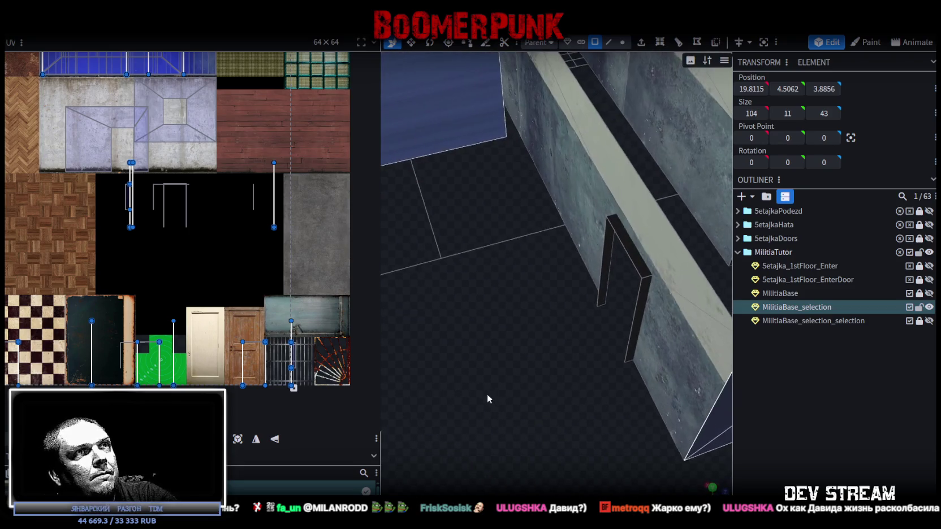
# Add the remaining corridor doorway jamb faces to the multi-face selection
pyautogui.click(609, 251)
pyautogui.keyDown('shift'); pyautogui.click(635, 309); pyautogui.keyUp('shift')
pyautogui.moveTo(620, 340)
pyautogui.mouseDown()
pyautogui.moveTo(529, 391)
pyautogui.moveTo(578, 269)
pyautogui.mouseUp()
pyautogui.click(577, 306)
pyautogui.moveTo(577, 306); pyautogui.dragTo(634, 332)
pyautogui.scroll(-2, 634, 331)
pyautogui.click(600, 362)
pyautogui.scroll(-5, 627, 362)
pyautogui.moveTo(617, 284)
pyautogui.mouseDown()
pyautogui.moveTo(488, 273)
pyautogui.moveTo(561, 340)
pyautogui.moveTo(576, 320)
pyautogui.moveTo(543, 319)
pyautogui.moveTo(758, 482)
pyautogui.mouseUp()
# In top-down orthographic view, combine the selected faces' UVs into one rectangle and shift it left
pyautogui.click(712, 482)
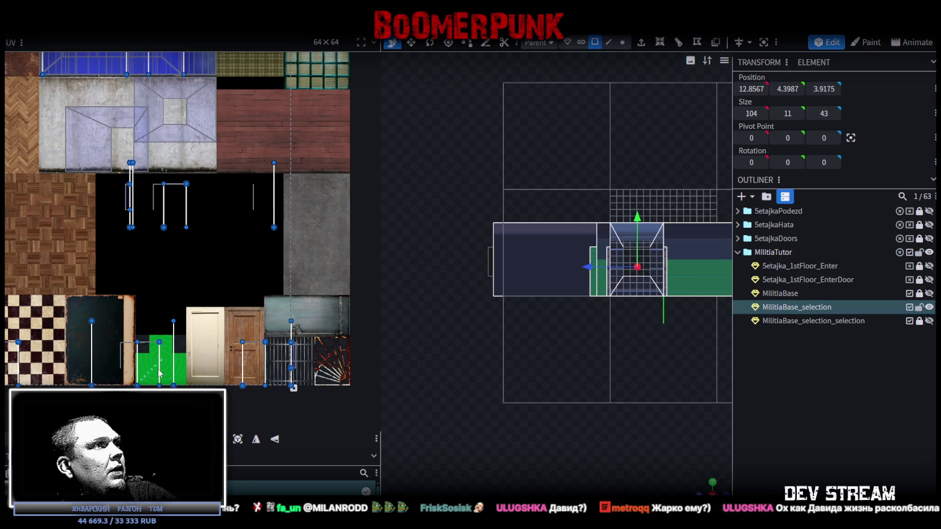
pyautogui.click(237, 439)
pyautogui.scroll(-4, 205, 262)
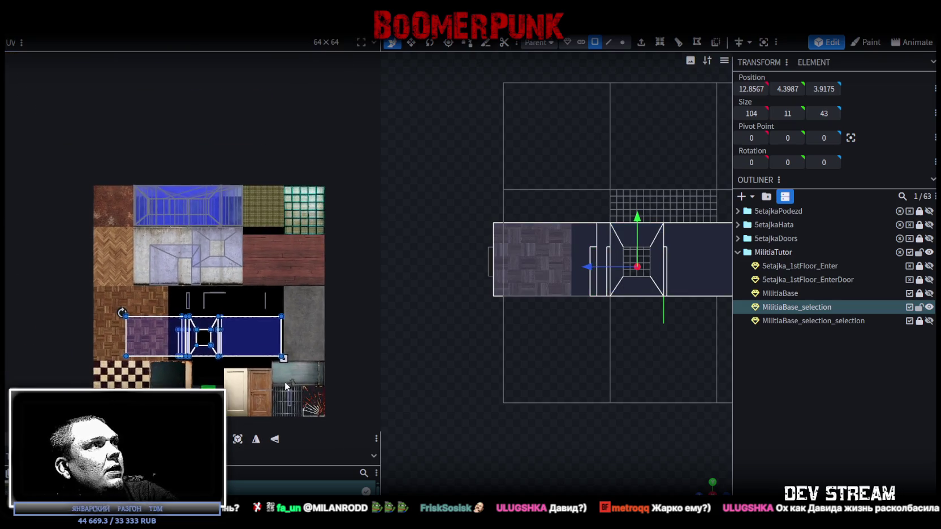
pyautogui.moveTo(248, 341)
pyautogui.mouseDown()
pyautogui.moveTo(226, 346)
pyautogui.moveTo(238, 396)
pyautogui.moveTo(301, 356)
pyautogui.moveTo(316, 360)
pyautogui.mouseUp()
pyautogui.scroll(3, 304, 356)
pyautogui.scroll(-4, 271, 364)
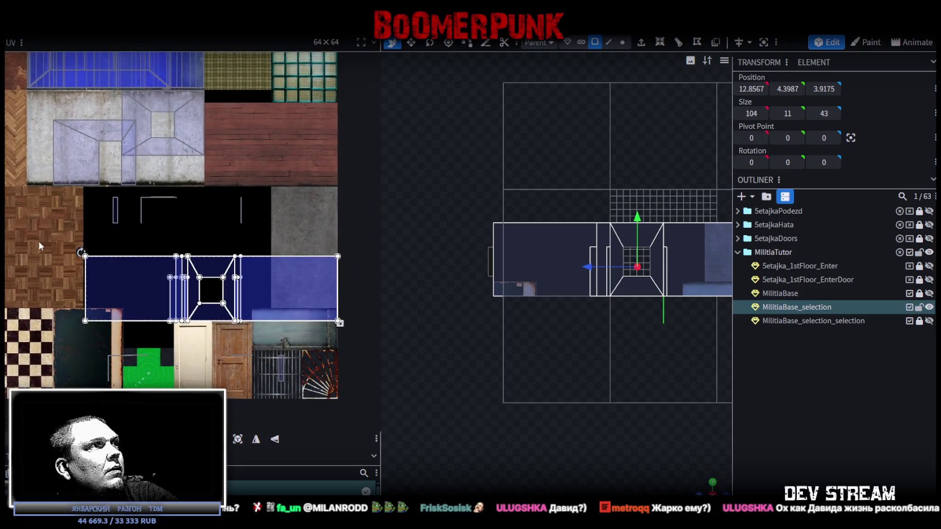
# Move the left face's UV onto the bluish wall texture of the atlas
pyautogui.click(124, 285)
pyautogui.scroll(-3, 243, 290)
pyautogui.moveTo(200, 308)
pyautogui.mouseDown()
pyautogui.moveTo(145, 255)
pyautogui.moveTo(179, 178)
pyautogui.moveTo(166, 178)
pyautogui.mouseUp()
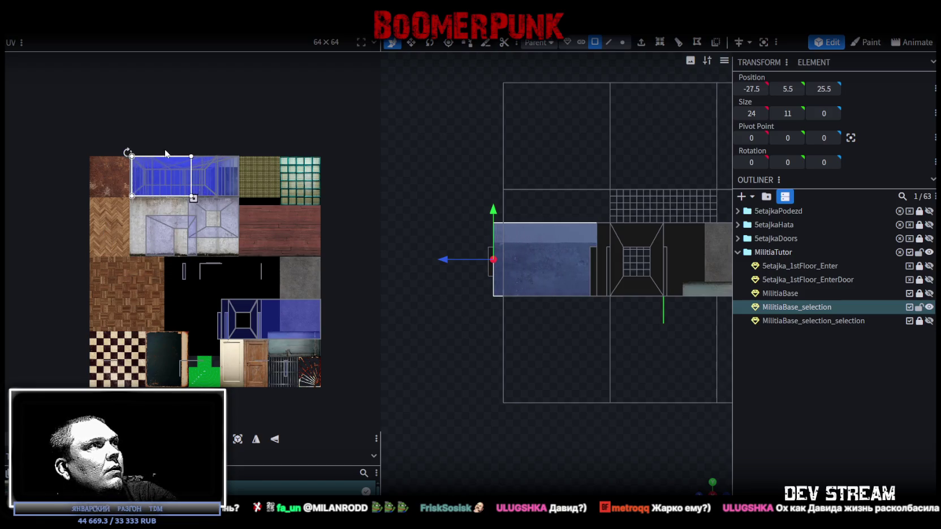
pyautogui.scroll(5, 139, 144)
pyautogui.click(170, 234)
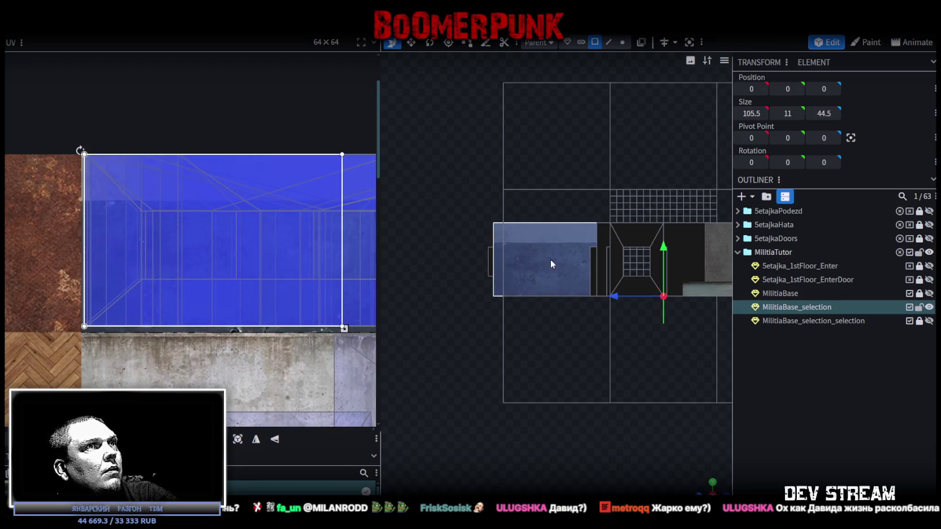
# Mirror the element's UV horizontally and fit it onto the top concrete wall strip
pyautogui.moveTo(711, 481)
pyautogui.mouseDown()
pyautogui.moveTo(667, 447)
pyautogui.moveTo(599, 418)
pyautogui.moveTo(521, 421)
pyautogui.moveTo(432, 280)
pyautogui.mouseUp()
pyautogui.click(443, 288)
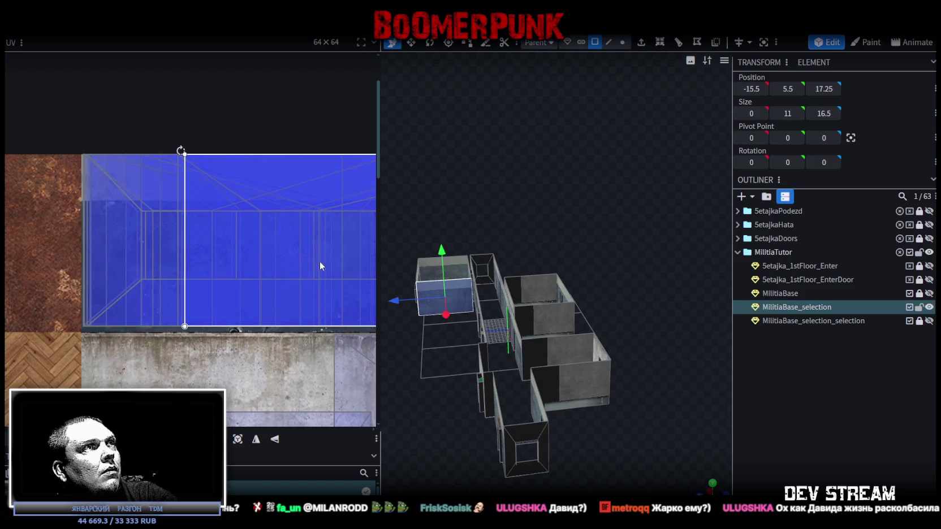
pyautogui.click(193, 253)
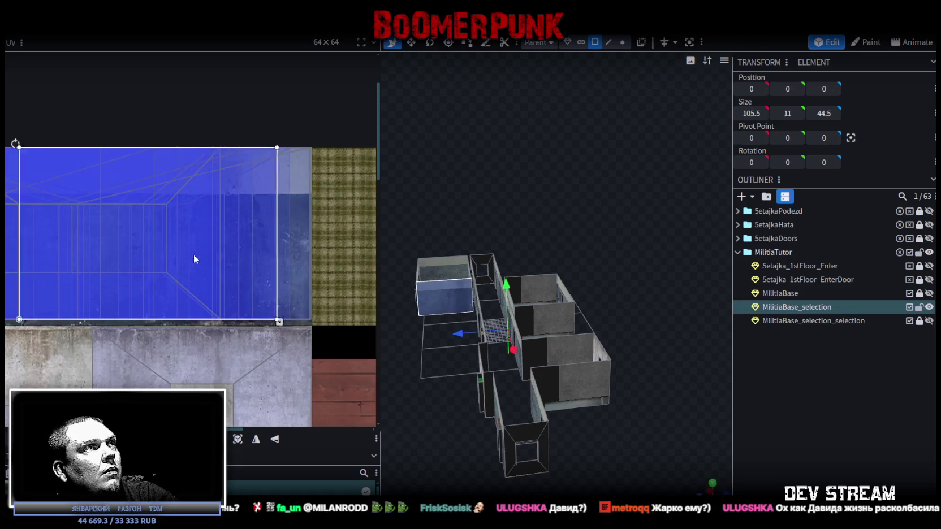
pyautogui.click(260, 446)
pyautogui.moveTo(238, 284); pyautogui.dragTo(253, 288)
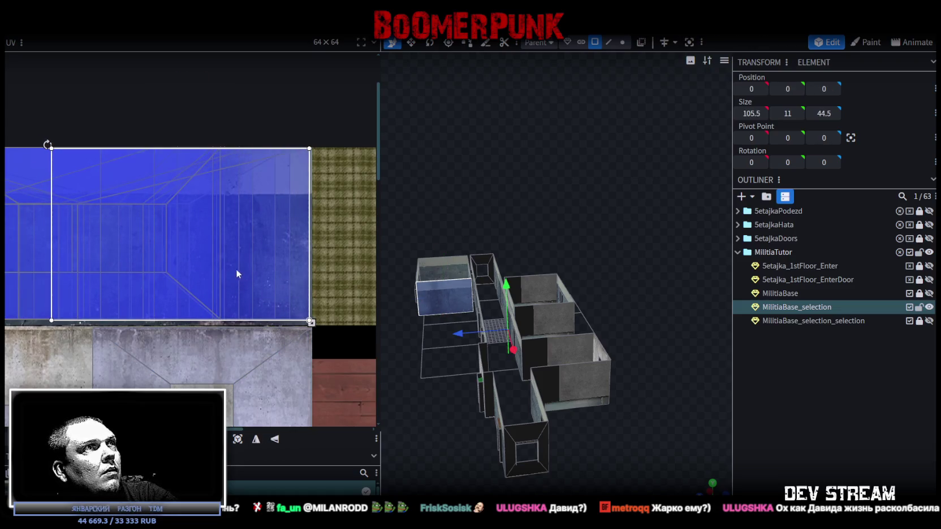
pyautogui.scroll(-5, 235, 254)
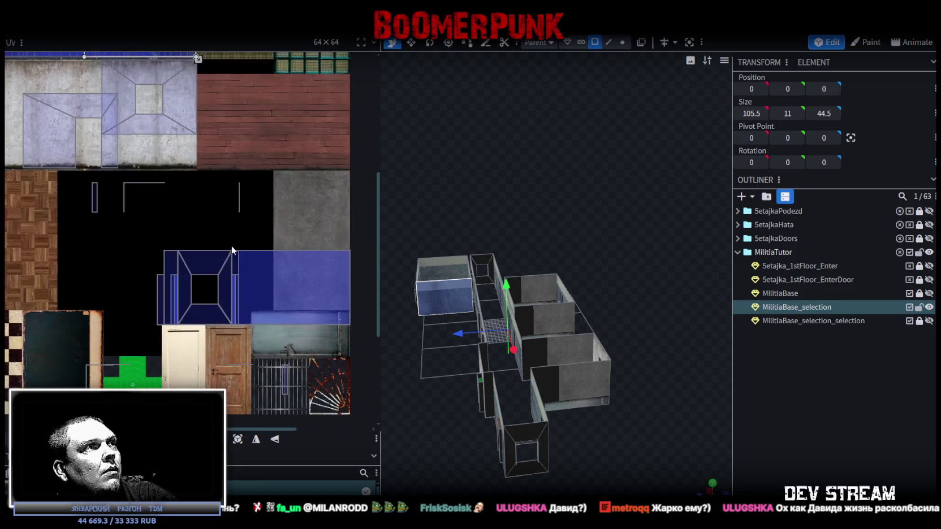
pyautogui.moveTo(117, 226)
pyautogui.mouseDown()
pyautogui.moveTo(364, 320)
pyautogui.moveTo(377, 339)
pyautogui.moveTo(248, 186)
pyautogui.moveTo(232, 153)
pyautogui.moveTo(243, 159)
pyautogui.mouseUp()
pyautogui.scroll(4, 637, 444)
# Mirror the two room wall faces' UVs and move them onto the window-wall texture
pyautogui.moveTo(640, 376)
pyautogui.mouseDown()
pyautogui.moveTo(614, 419)
pyautogui.moveTo(490, 392)
pyautogui.mouseUp()
pyautogui.click(491, 392)
pyautogui.keyDown('ctrl'); pyautogui.click(542, 259); pyautogui.keyUp('ctrl')
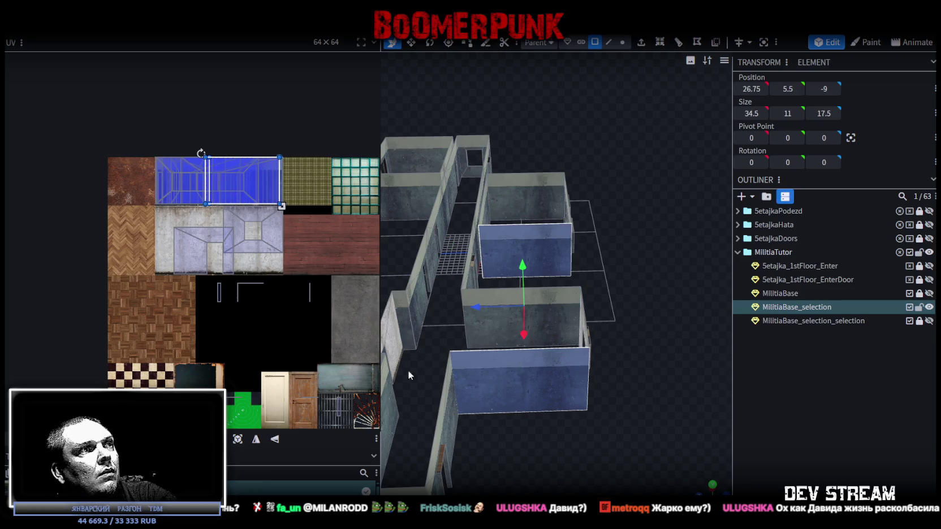
pyautogui.click(256, 439)
pyautogui.moveTo(252, 183); pyautogui.dragTo(215, 179)
# Select the small window-frame pieces, then select the entire mesh
pyautogui.moveTo(508, 441)
pyautogui.mouseDown()
pyautogui.moveTo(620, 371)
pyautogui.moveTo(584, 371)
pyautogui.moveTo(564, 403)
pyautogui.moveTo(577, 378)
pyautogui.mouseUp()
pyautogui.scroll(3, 613, 365)
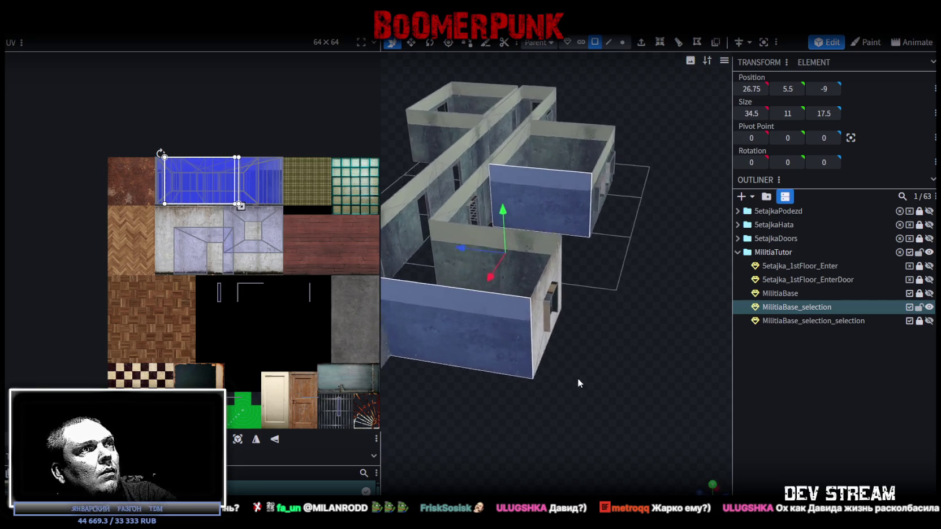
pyautogui.scroll(2, 577, 378)
pyautogui.click(503, 354)
pyautogui.click(526, 330)
pyautogui.moveTo(604, 399)
pyautogui.mouseDown()
pyautogui.moveTo(594, 390)
pyautogui.moveTo(624, 365)
pyautogui.mouseUp()
pyautogui.scroll(-3, 585, 379)
pyautogui.hotkey('ctrl', 'a')
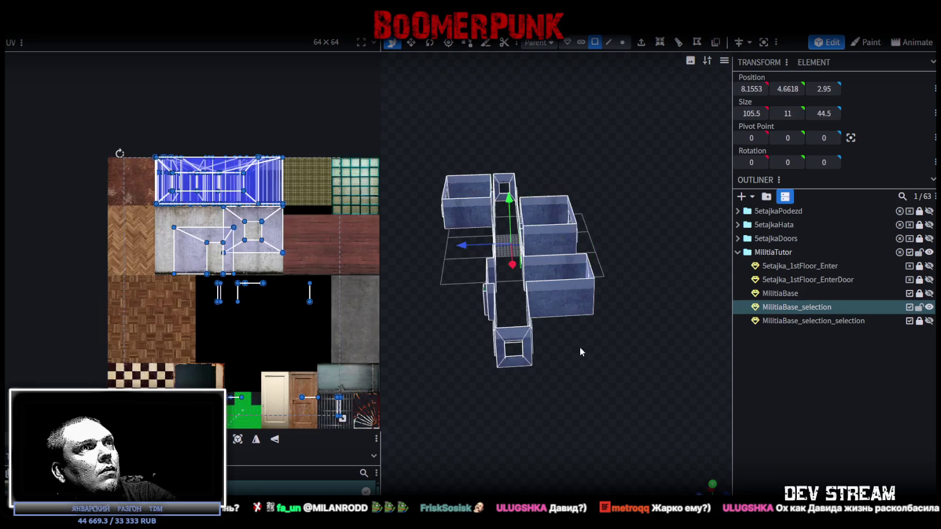
# Assign the Build22.png texture to the mesh and select a small wall-edge face
pyautogui.rightClick(562, 313)
pyautogui.moveTo(608, 455)
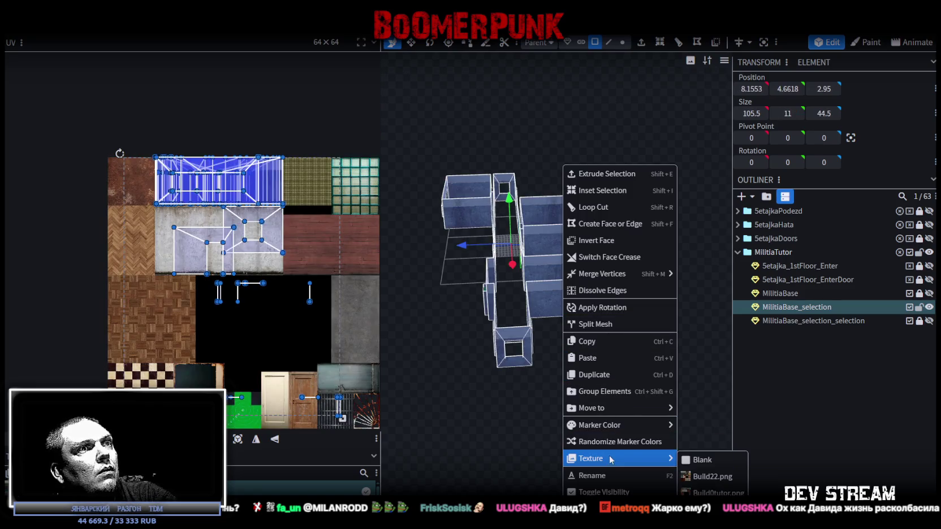
pyautogui.click(698, 482)
pyautogui.moveTo(576, 405); pyautogui.dragTo(566, 332)
pyautogui.scroll(3, 583, 405)
pyautogui.click(567, 332)
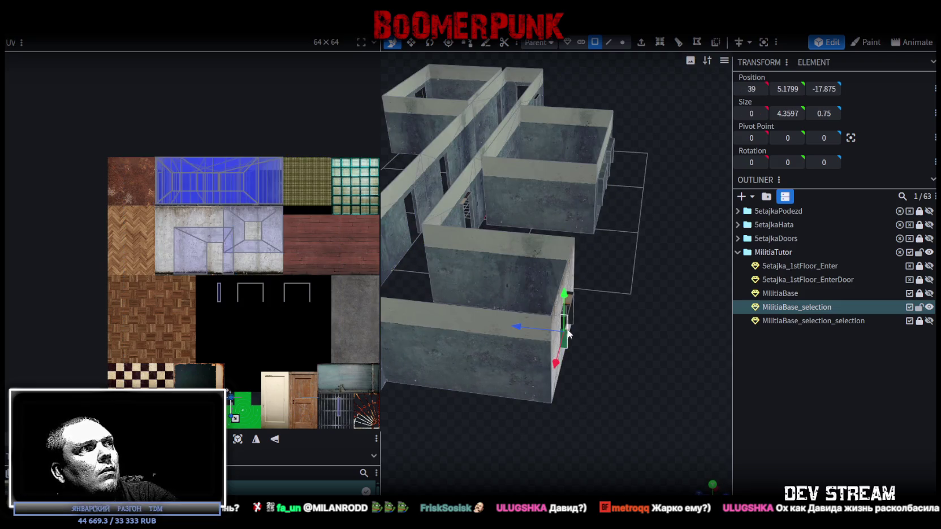
# Bring the end-wall window into view and widen its window-frame piece to 4.025
pyautogui.moveTo(532, 380)
pyautogui.mouseDown()
pyautogui.moveTo(518, 417)
pyautogui.moveTo(550, 379)
pyautogui.moveTo(525, 377)
pyautogui.moveTo(607, 330)
pyautogui.moveTo(589, 349)
pyautogui.mouseUp()
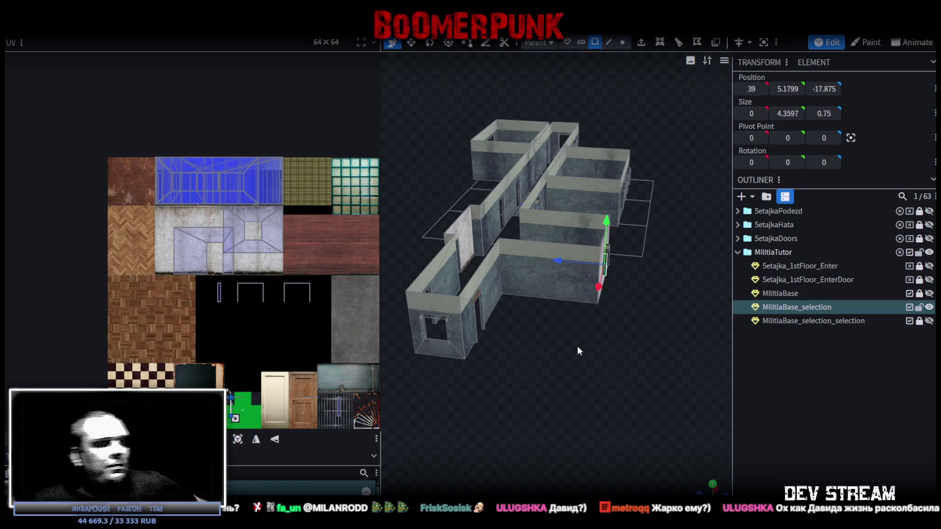
pyautogui.scroll(5, 591, 387)
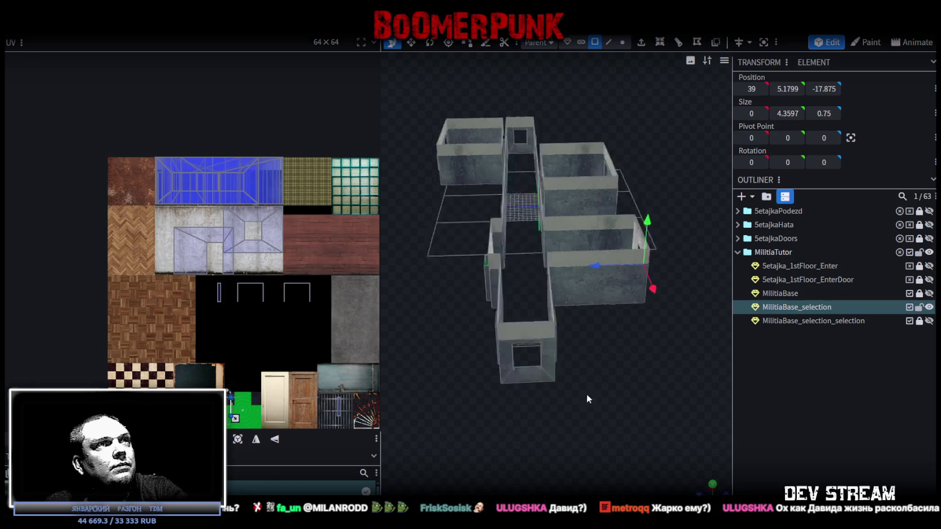
pyautogui.moveTo(571, 410)
pyautogui.mouseDown()
pyautogui.moveTo(556, 378)
pyautogui.moveTo(678, 383)
pyautogui.moveTo(659, 431)
pyautogui.moveTo(578, 407)
pyautogui.moveTo(564, 414)
pyautogui.moveTo(560, 380)
pyautogui.moveTo(428, 400)
pyautogui.moveTo(663, 412)
pyautogui.moveTo(602, 404)
pyautogui.moveTo(654, 395)
pyautogui.moveTo(461, 426)
pyautogui.moveTo(547, 366)
pyautogui.mouseUp()
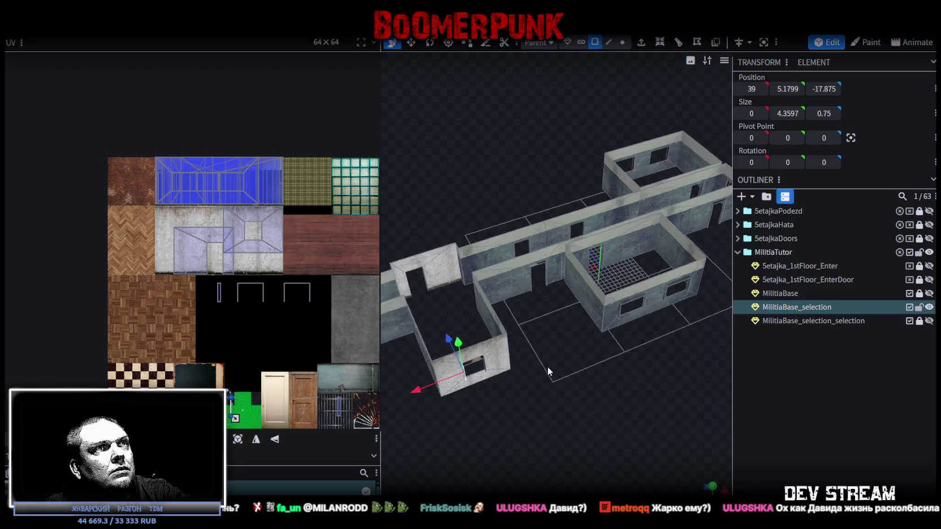
pyautogui.scroll(5, 547, 366)
pyautogui.scroll(-5, 620, 340)
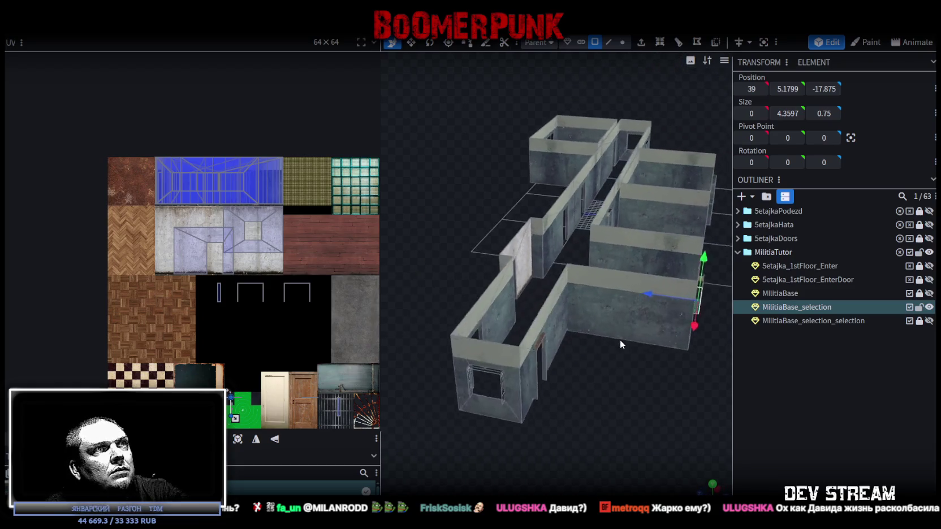
pyautogui.scroll(5, 620, 339)
pyautogui.scroll(-5, 621, 337)
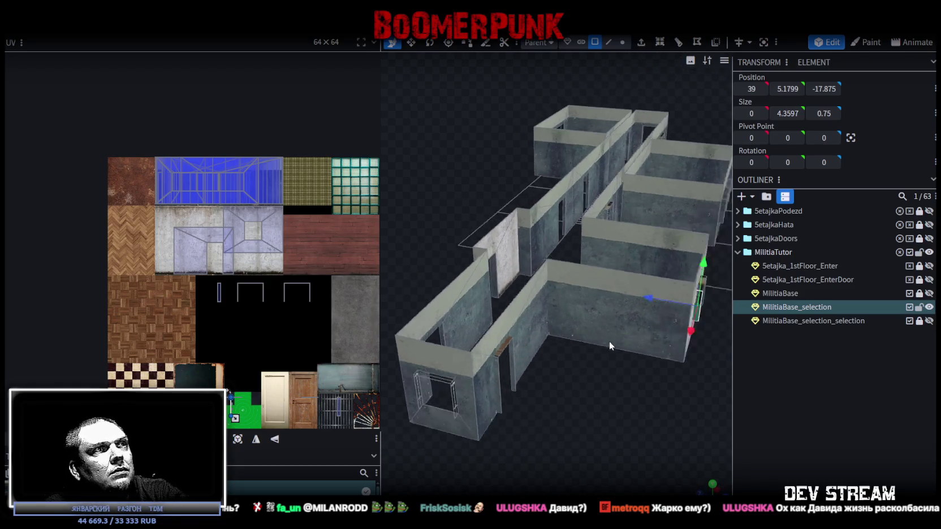
pyautogui.moveTo(608, 341); pyautogui.dragTo(650, 339)
pyautogui.scroll(6, 661, 342)
pyautogui.hotkey('ctrl', 'z')
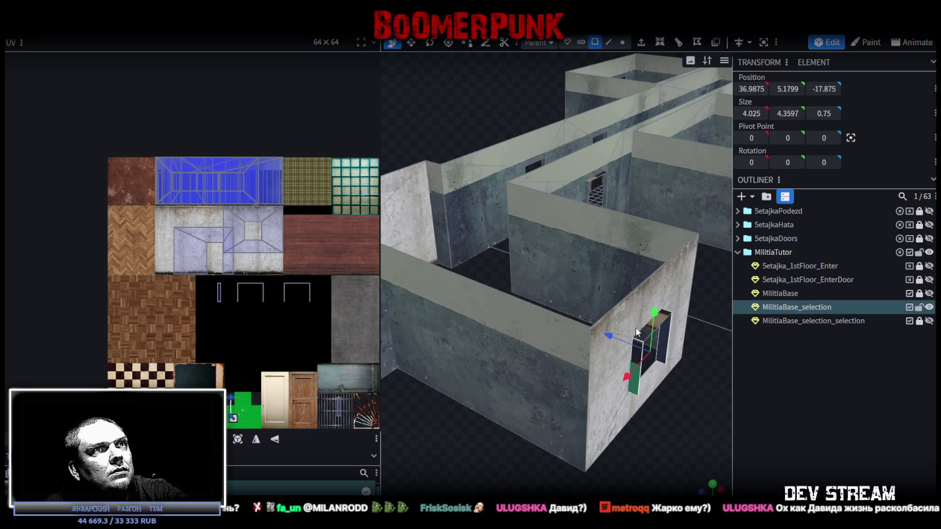
# In front view, move a wall face's UV from the window square onto the concrete wall texture
pyautogui.scroll(-8, 694, 418)
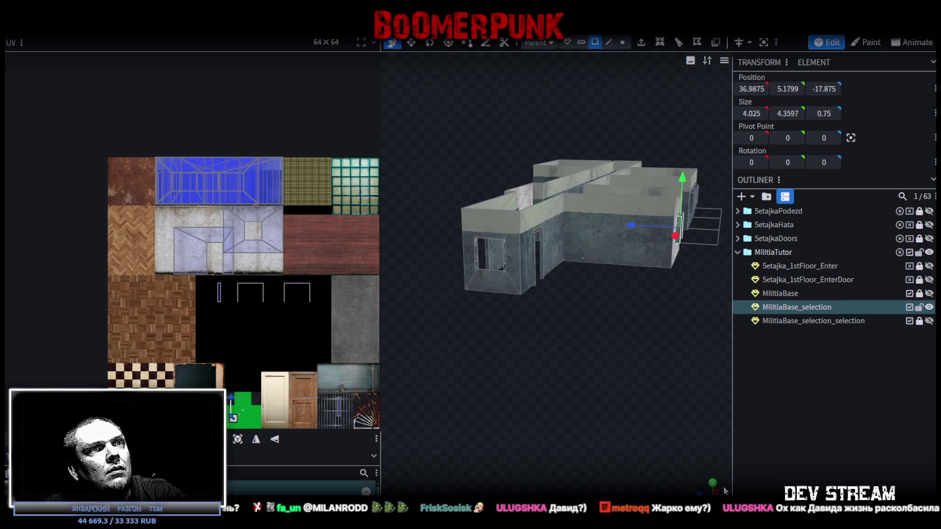
pyautogui.click(701, 489)
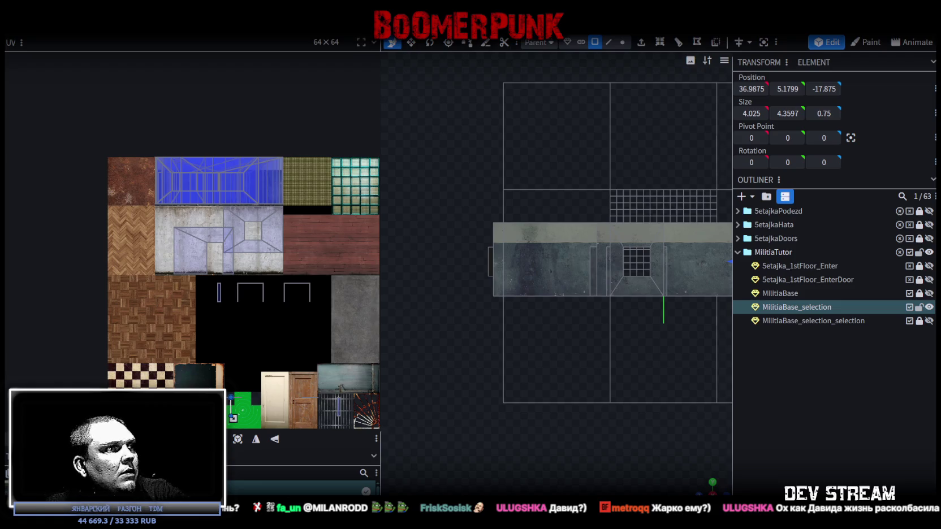
pyautogui.scroll(3, 244, 395)
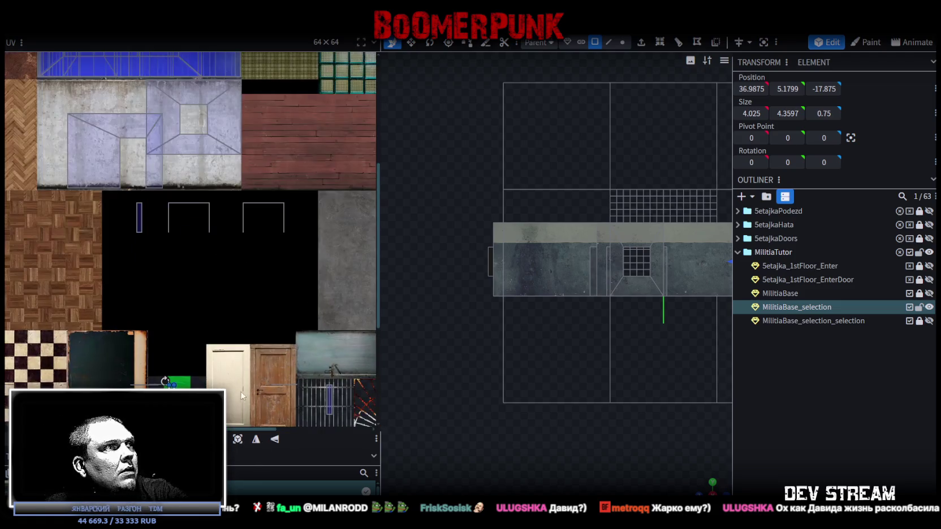
pyautogui.moveTo(169, 384)
pyautogui.mouseDown()
pyautogui.moveTo(252, 199)
pyautogui.moveTo(200, 115)
pyautogui.mouseUp()
pyautogui.scroll(3, 234, 298)
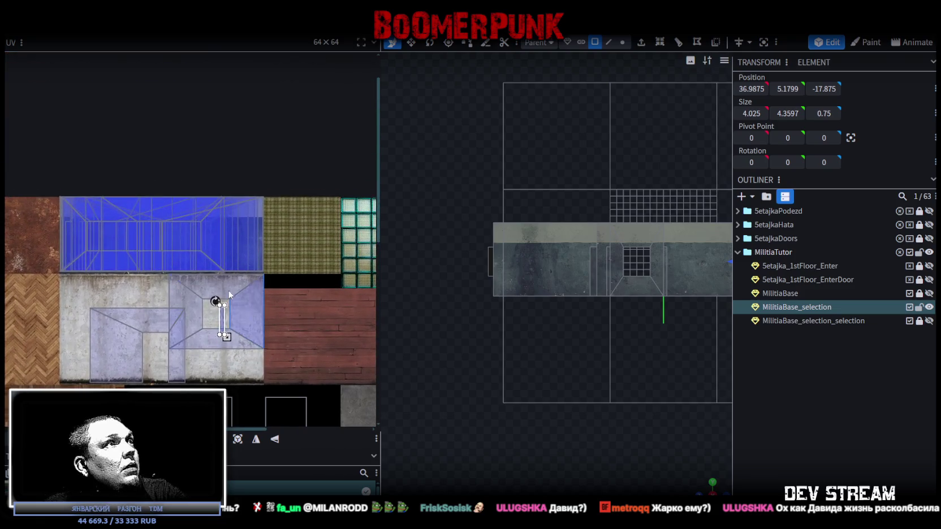
pyautogui.scroll(2, 235, 296)
pyautogui.moveTo(215, 345); pyautogui.dragTo(139, 169)
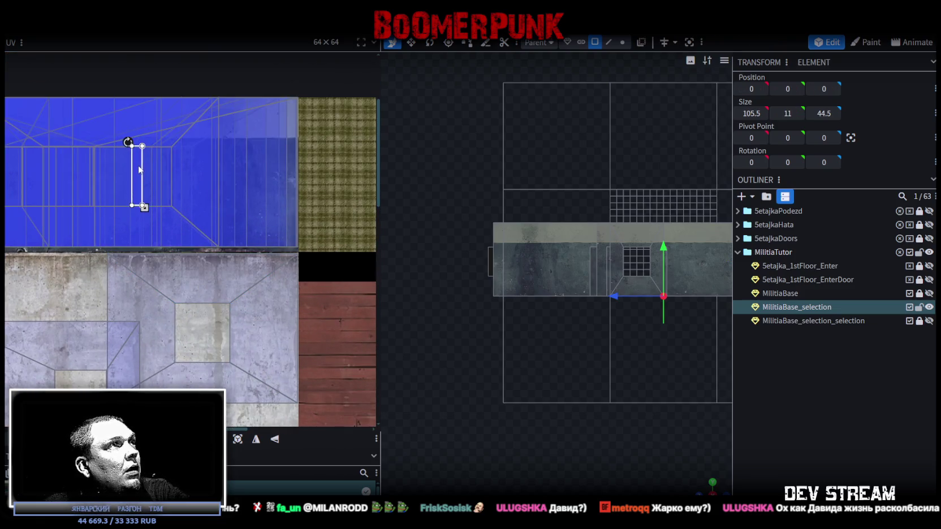
# Select a window-frame face and shift its UV left on the concrete texture
pyautogui.scroll(5, 140, 170)
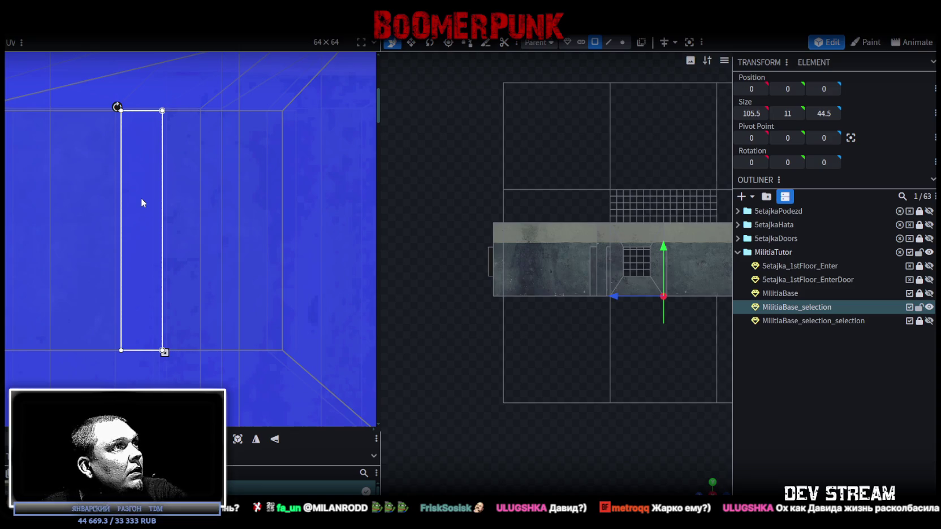
pyautogui.scroll(-4, 714, 421)
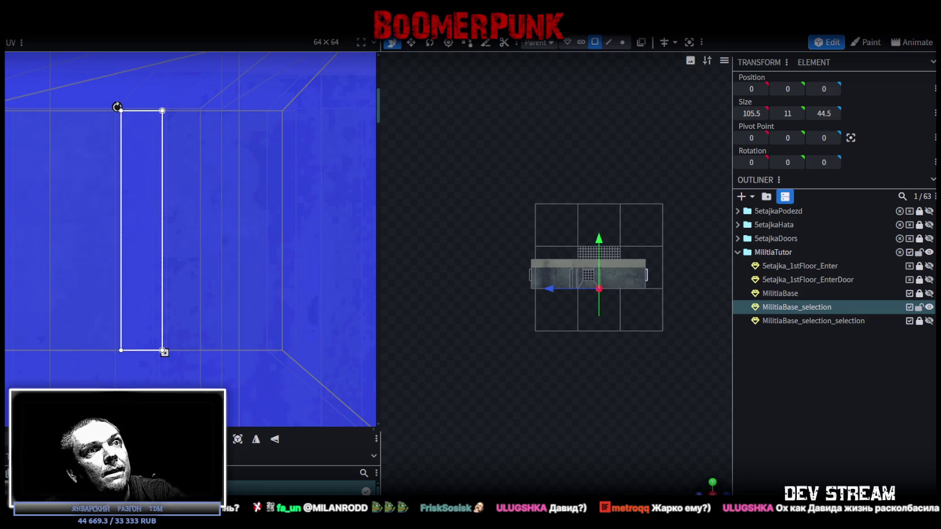
pyautogui.moveTo(588, 266); pyautogui.dragTo(600, 255)
pyautogui.scroll(6, 603, 331)
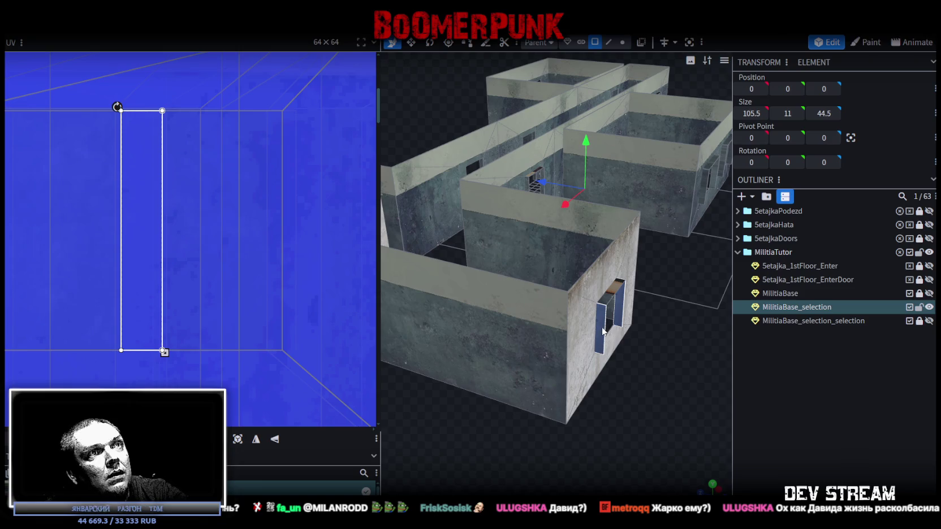
pyautogui.click(603, 331)
pyautogui.moveTo(133, 185); pyautogui.dragTo(61, 186)
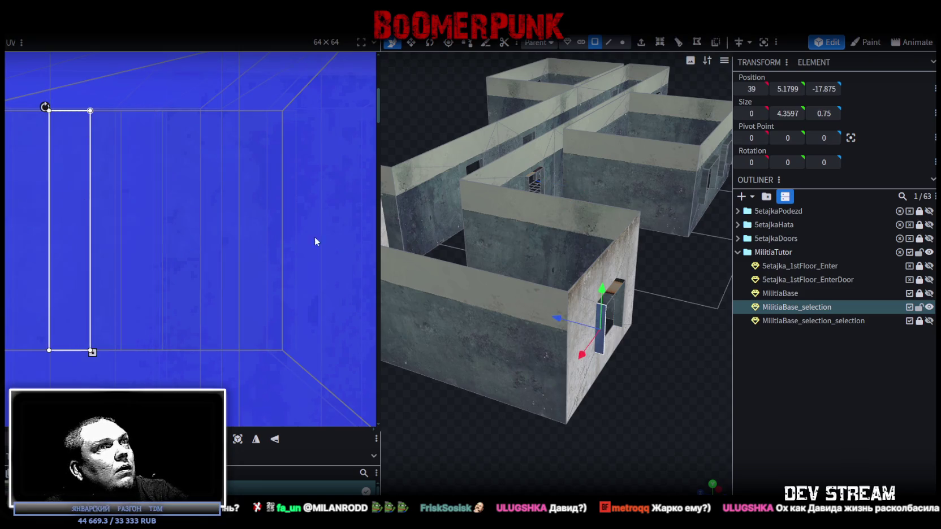
pyautogui.scroll(-3, 508, 306)
pyautogui.scroll(8, 578, 332)
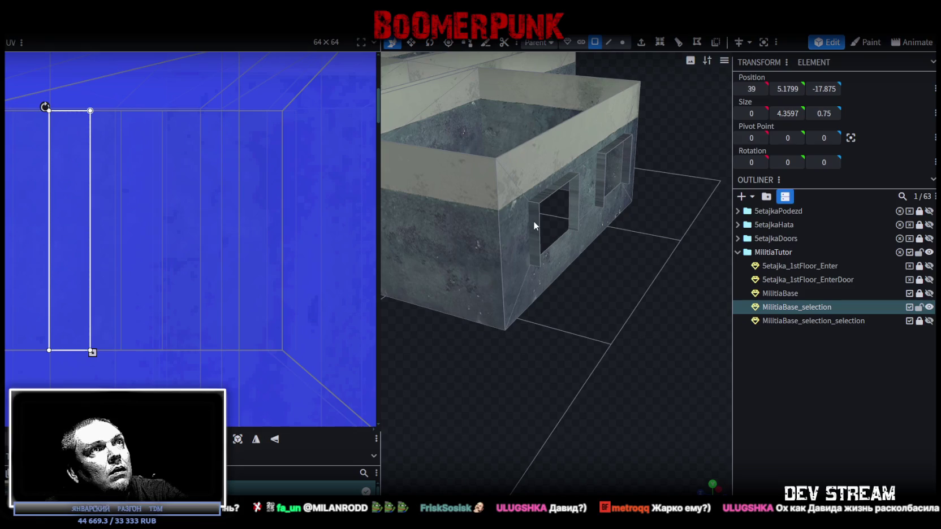
# Select the eight window-frame faces across the left and right walls
pyautogui.click(533, 220)
pyautogui.keyDown('shift'); pyautogui.click(573, 203); pyautogui.keyUp('shift')
pyautogui.keyDown('shift'); pyautogui.click(601, 175); pyautogui.keyUp('shift')
pyautogui.keyDown('shift'); pyautogui.click(629, 158); pyautogui.keyUp('shift')
pyautogui.scroll(-3, 630, 176)
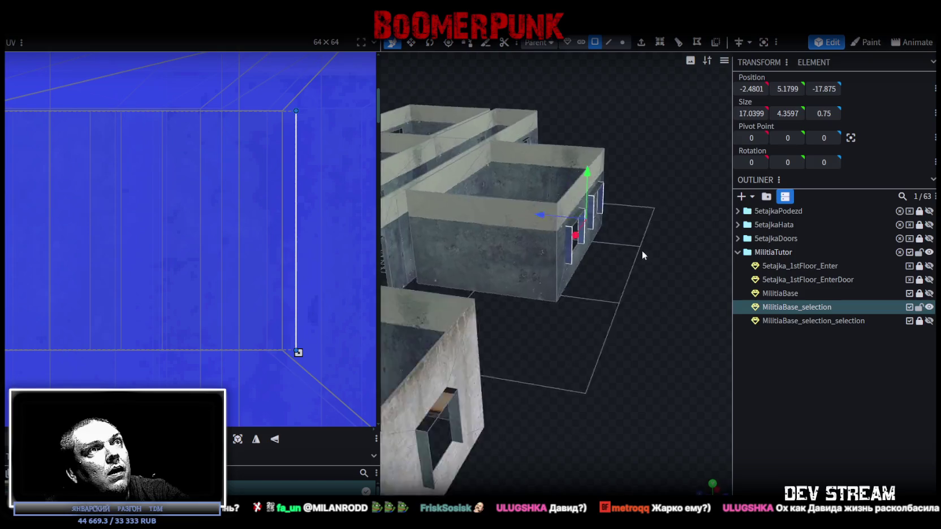
pyautogui.scroll(-5, 640, 252)
pyautogui.scroll(5, 544, 353)
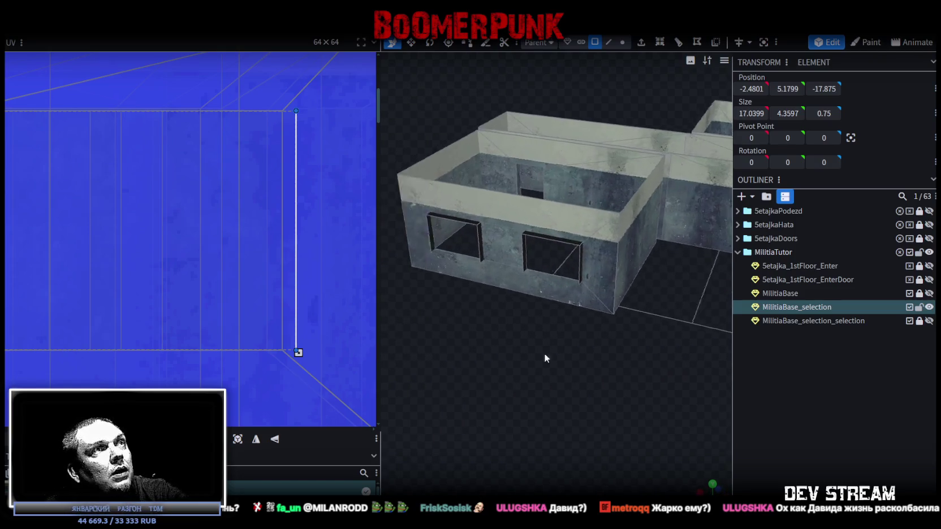
pyautogui.scroll(-3, 534, 353)
pyautogui.scroll(5, 511, 204)
pyautogui.keyDown('shift'); pyautogui.click(489, 200); pyautogui.keyUp('shift')
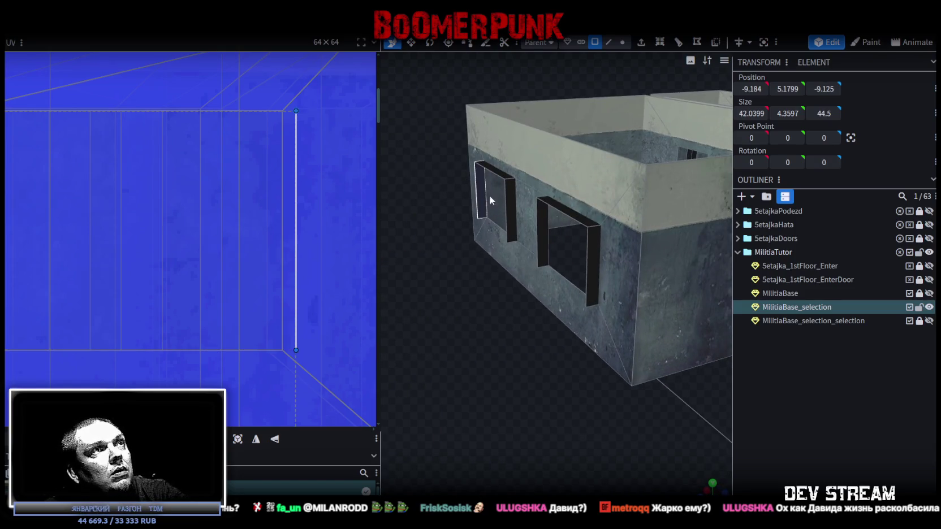
pyautogui.keyDown('shift'); pyautogui.click(515, 212); pyautogui.keyUp('shift')
pyautogui.keyDown('shift'); pyautogui.click(582, 254); pyautogui.keyUp('shift')
pyautogui.keyDown('shift'); pyautogui.click(596, 261); pyautogui.keyUp('shift')
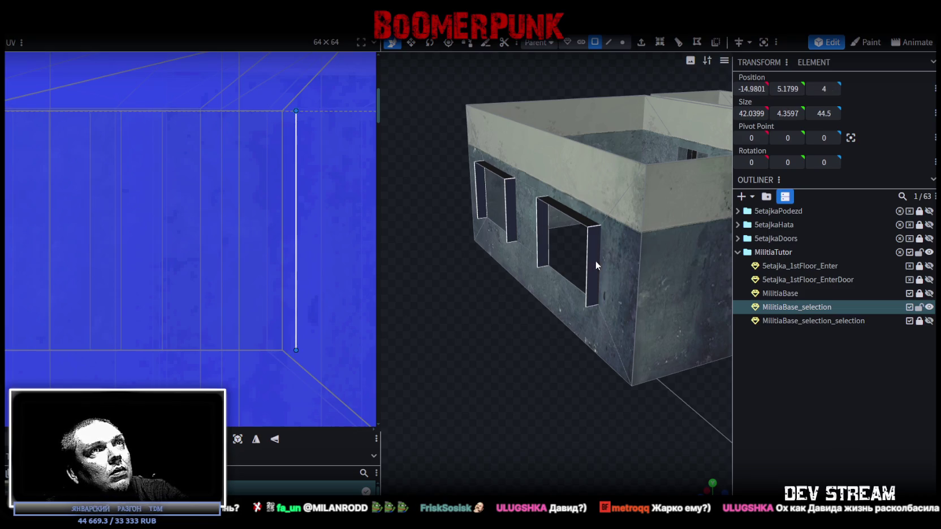
pyautogui.scroll(-3, 617, 392)
pyautogui.moveTo(618, 392)
pyautogui.mouseDown()
pyautogui.moveTo(562, 408)
pyautogui.moveTo(547, 403)
pyautogui.moveTo(578, 368)
pyautogui.mouseUp()
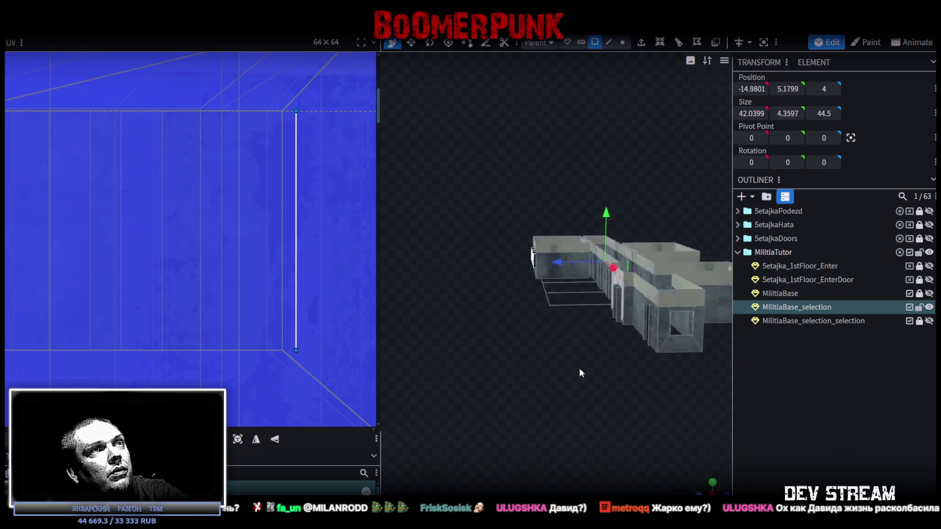
# Re-project the selected faces' UVs into one strip and place it on the plaid tile
pyautogui.click(713, 491)
pyautogui.scroll(-5, 156, 291)
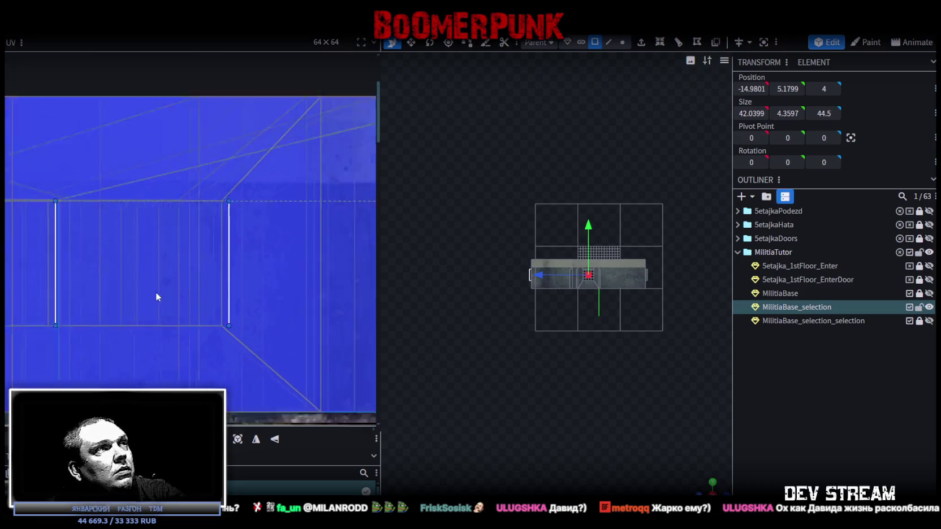
pyautogui.scroll(-4, 156, 311)
pyautogui.scroll(2, 256, 296)
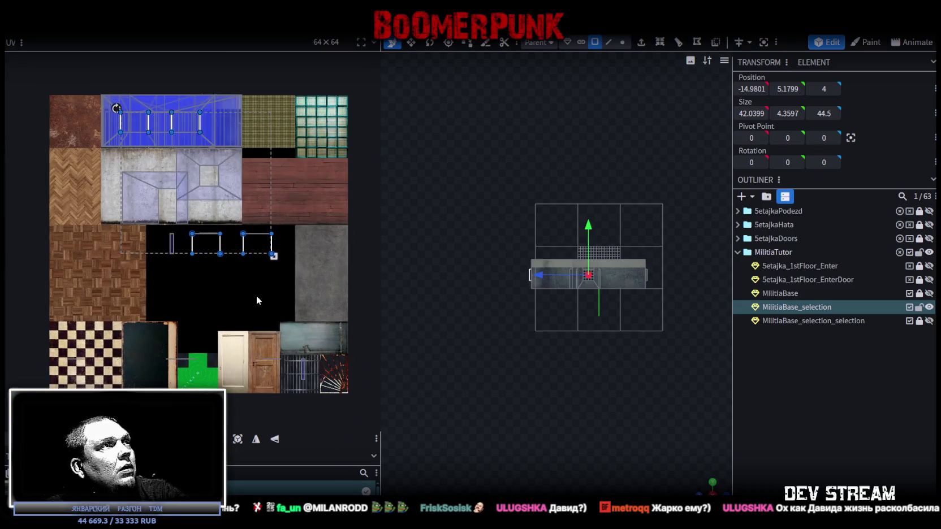
pyautogui.click(247, 434)
pyautogui.scroll(4, 217, 291)
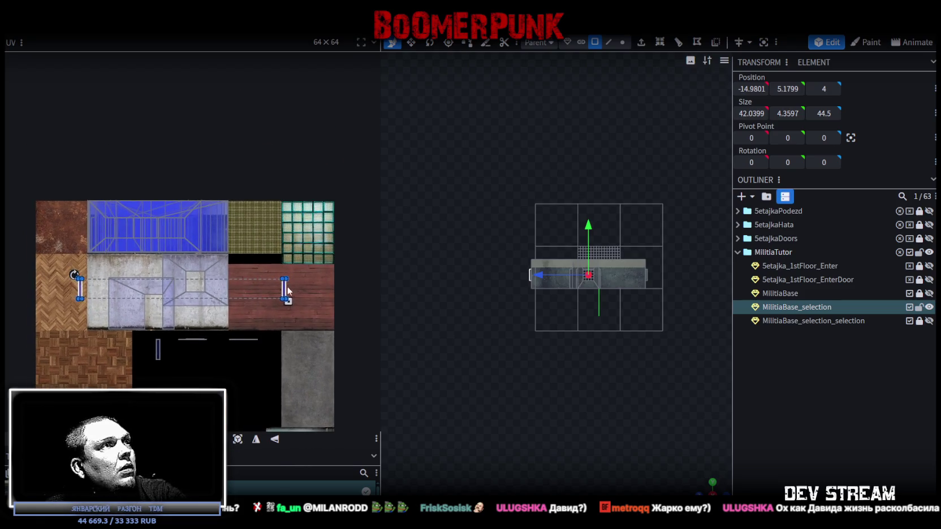
pyautogui.moveTo(285, 294)
pyautogui.mouseDown()
pyautogui.moveTo(226, 302)
pyautogui.moveTo(207, 190)
pyautogui.mouseUp()
pyautogui.scroll(5, 243, 218)
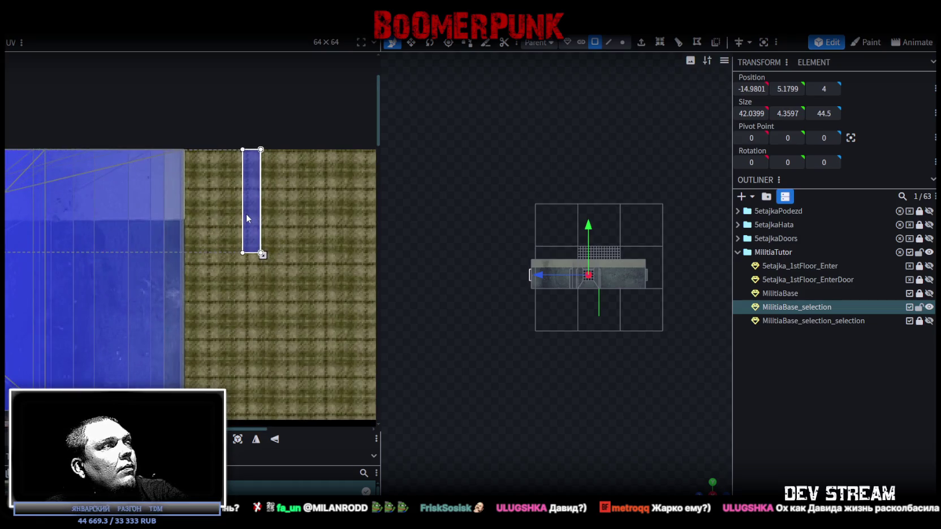
pyautogui.moveTo(246, 214); pyautogui.dragTo(237, 283)
pyautogui.hscroll(-5, 237, 283)
pyautogui.scroll(-1, 391, 309)
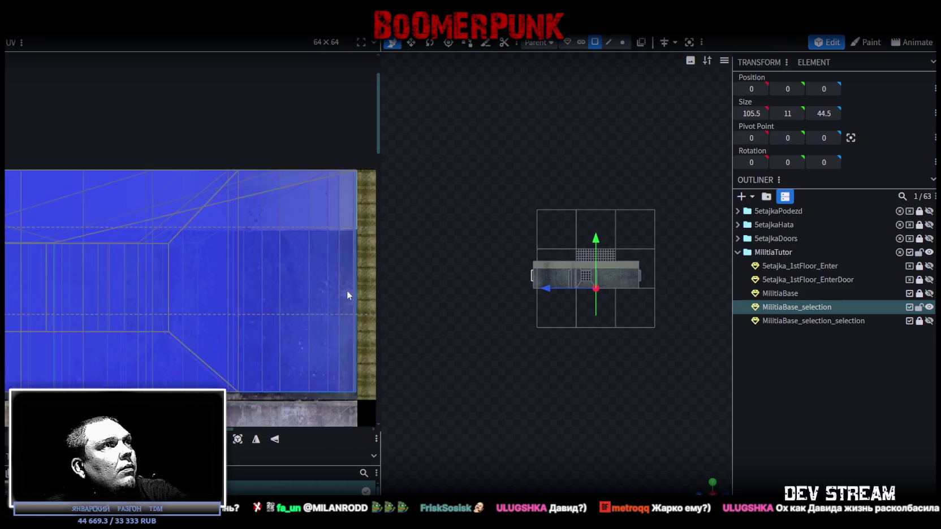
pyautogui.hscroll(2, 348, 293)
pyautogui.moveTo(357, 247); pyautogui.dragTo(359, 263)
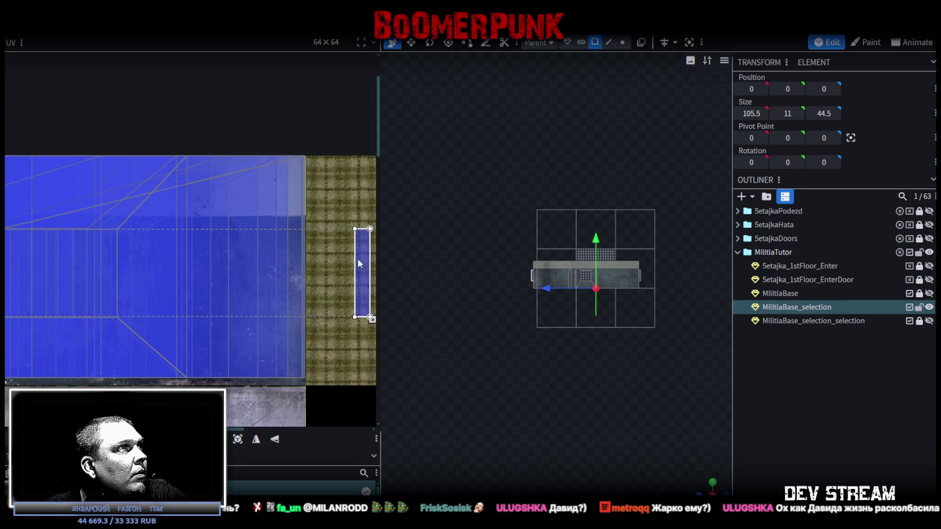
# Place the UVs of two more window-frame faces onto the concrete texture
pyautogui.scroll(-1, 359, 263)
pyautogui.click(342, 281)
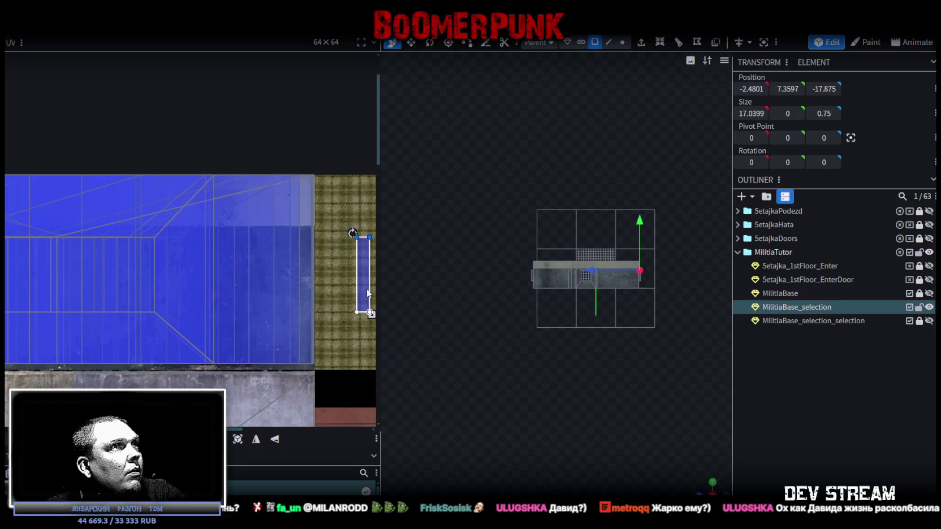
pyautogui.moveTo(330, 282); pyautogui.dragTo(167, 281)
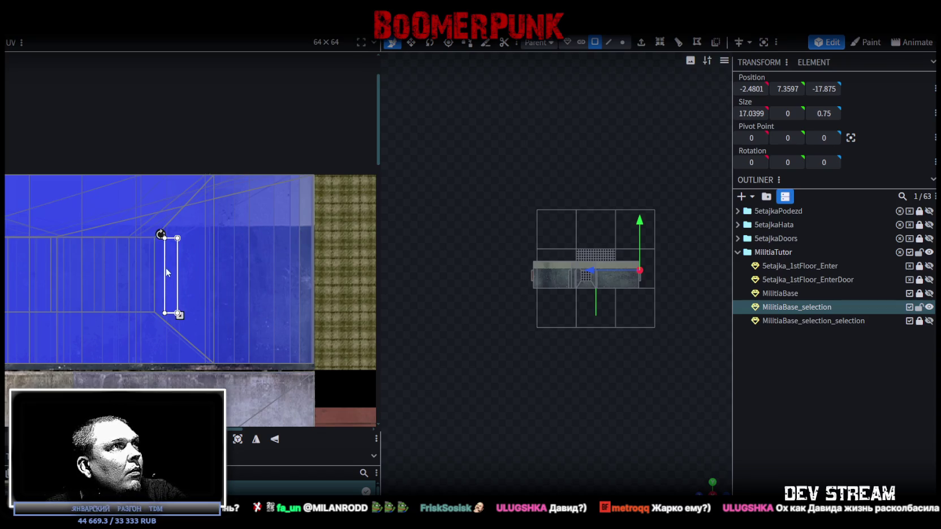
pyautogui.scroll(-4, 348, 294)
pyautogui.click(194, 276)
pyautogui.scroll(3, 175, 302)
pyautogui.scroll(-3, 321, 371)
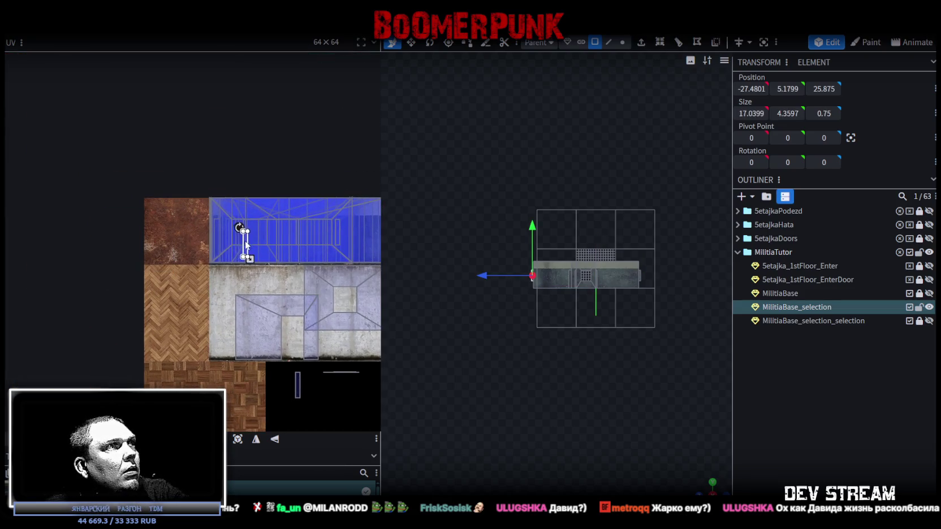
pyautogui.scroll(5, 245, 240)
pyautogui.moveTo(287, 270)
pyautogui.mouseDown()
pyautogui.moveTo(173, 218)
pyautogui.moveTo(181, 216)
pyautogui.mouseUp()
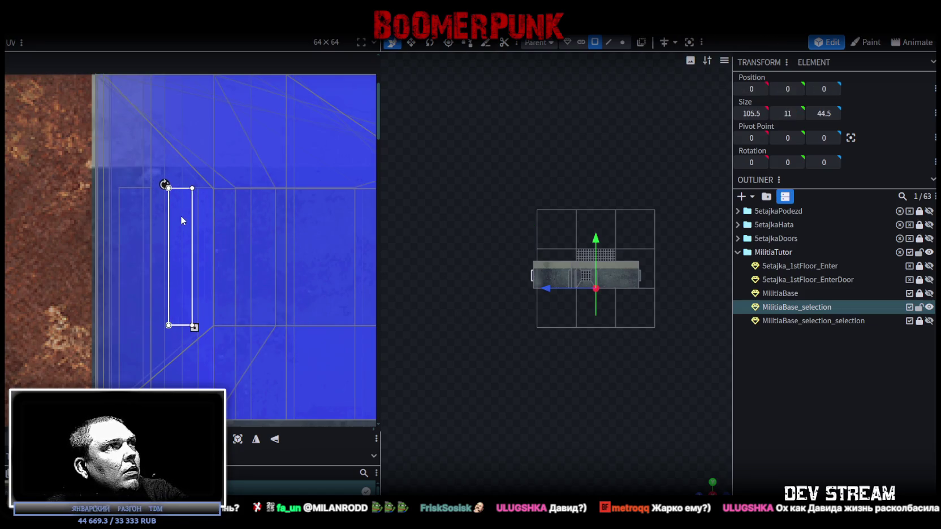
pyautogui.moveTo(672, 361)
pyautogui.mouseDown()
pyautogui.moveTo(590, 426)
pyautogui.moveTo(516, 340)
pyautogui.mouseUp()
pyautogui.scroll(6, 577, 334)
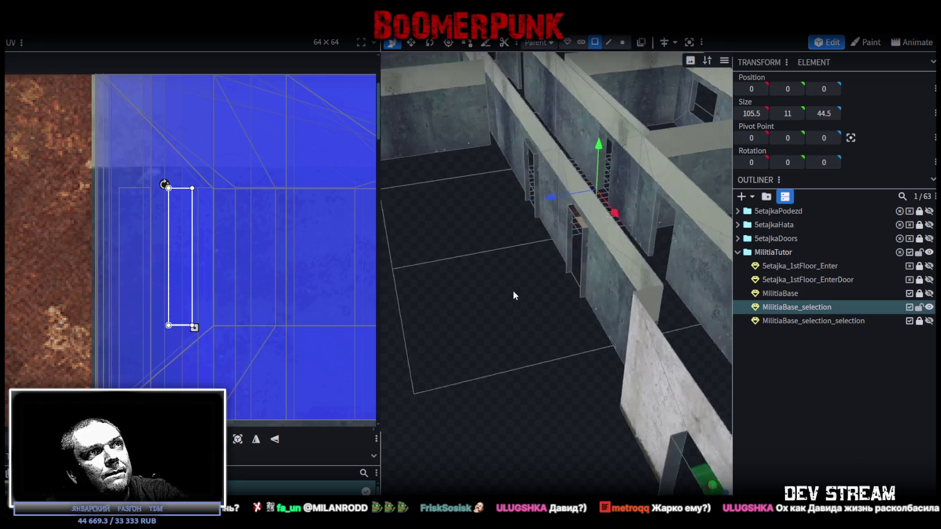
# Shift the UVs of the thin and left door-side panels to the right on the atlas
pyautogui.scroll(4, 503, 299)
pyautogui.moveTo(503, 301)
pyautogui.mouseDown()
pyautogui.moveTo(497, 305)
pyautogui.moveTo(586, 255)
pyautogui.mouseUp()
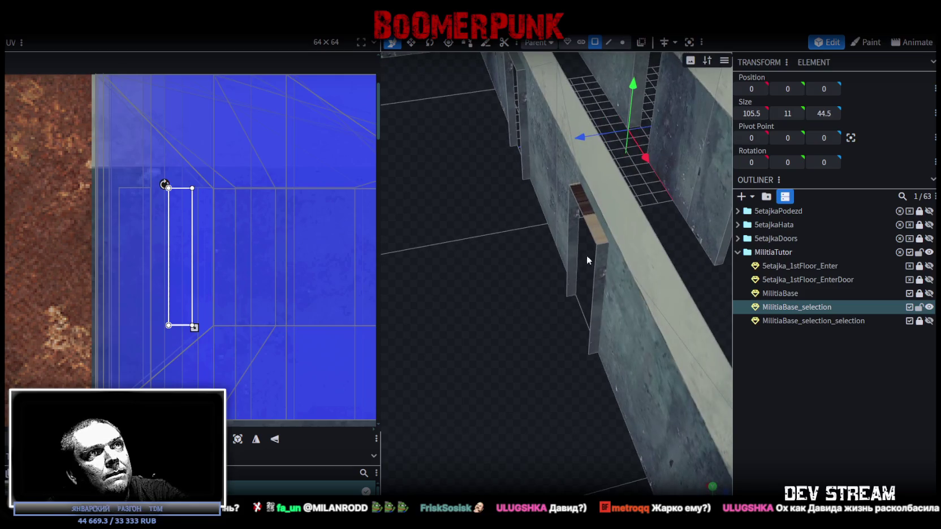
pyautogui.click(601, 257)
pyautogui.moveTo(210, 260); pyautogui.dragTo(317, 258)
pyautogui.click(558, 228)
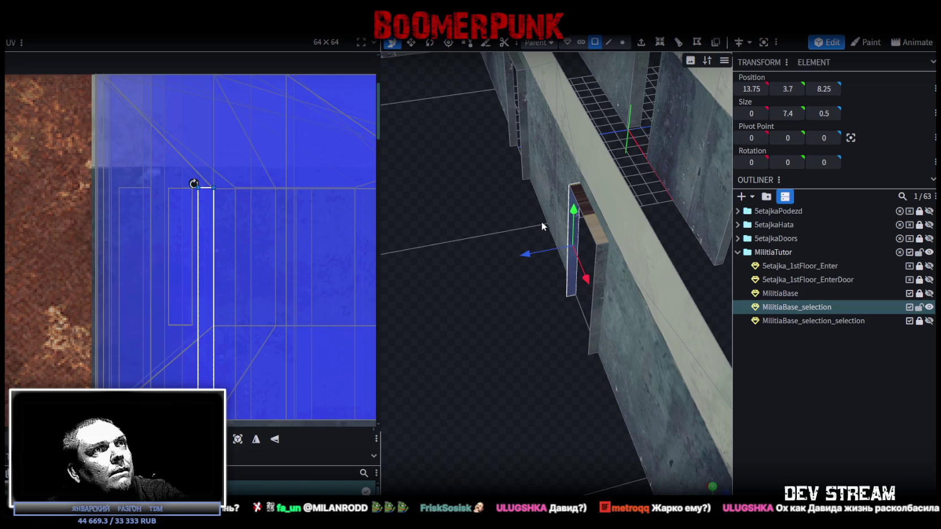
pyautogui.moveTo(209, 237); pyautogui.dragTo(354, 237)
# Move the lower and remaining door-side panels' UVs onto the blue concrete
pyautogui.moveTo(517, 248); pyautogui.dragTo(548, 328)
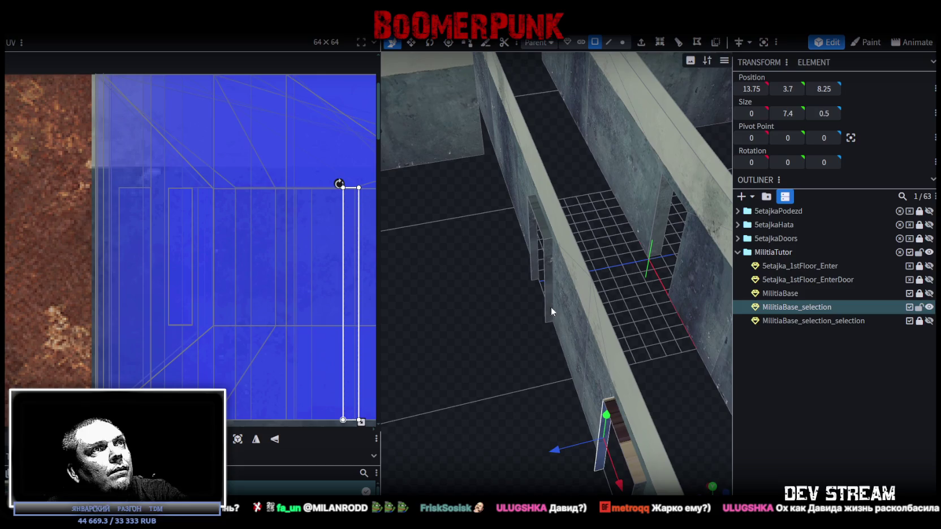
pyautogui.click(548, 259)
pyautogui.moveTo(197, 271)
pyautogui.mouseDown()
pyautogui.moveTo(345, 271)
pyautogui.moveTo(339, 277)
pyautogui.mouseUp()
pyautogui.click(535, 243)
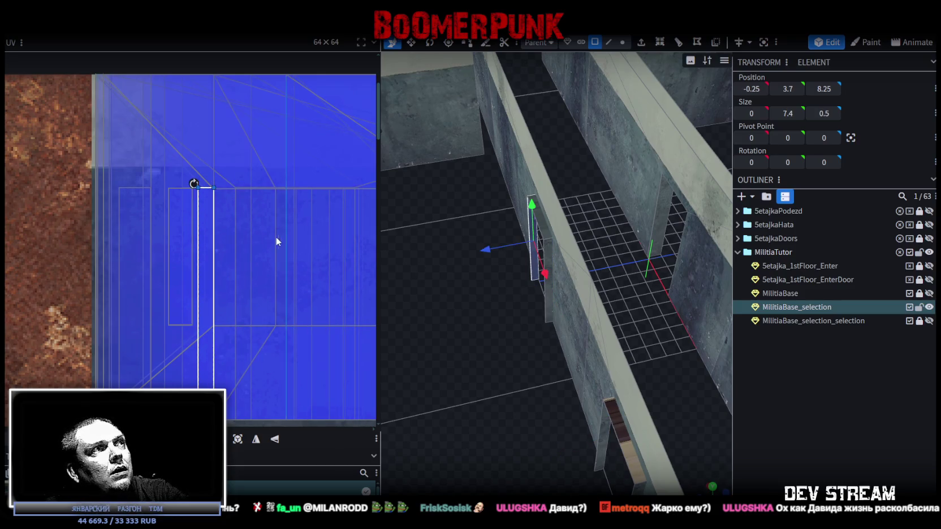
pyautogui.scroll(-3, 276, 241)
pyautogui.scroll(3, 244, 241)
pyautogui.moveTo(232, 240); pyautogui.dragTo(192, 246)
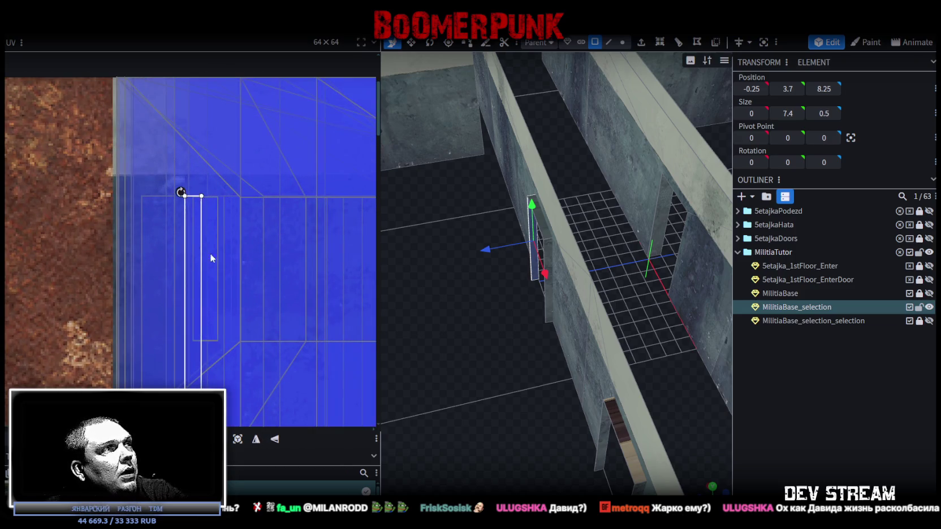
pyautogui.scroll(-3, 210, 253)
pyautogui.scroll(-3, 556, 430)
# Map a thin wall panel by the doorway onto the blue texture, then clear the selection
pyautogui.moveTo(555, 430); pyautogui.dragTo(548, 377)
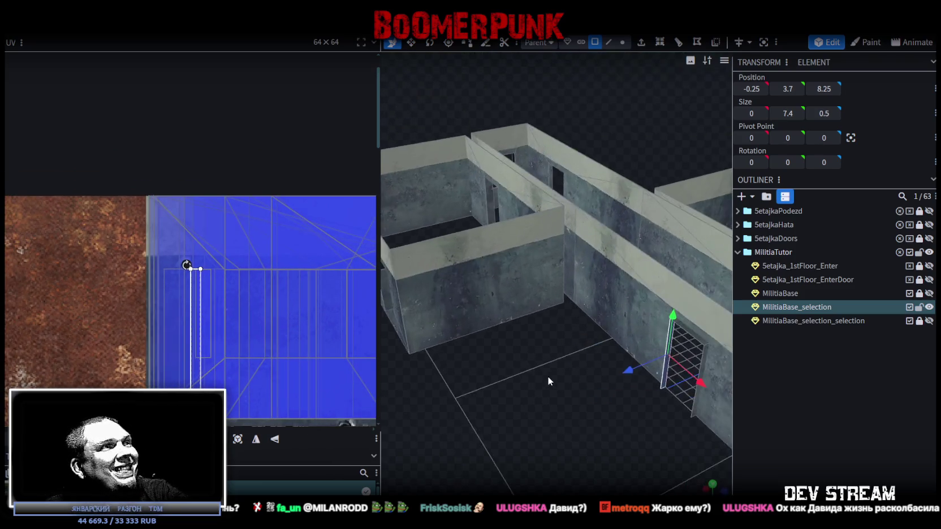
pyautogui.scroll(-5, 276, 334)
pyautogui.scroll(-2, 231, 296)
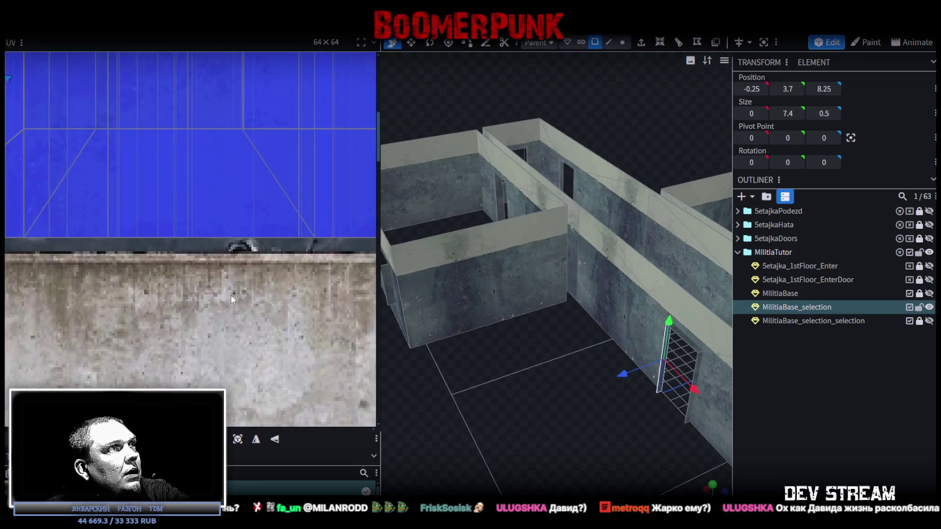
pyautogui.scroll(2, 231, 295)
pyautogui.hscroll(3, 120, 292)
pyautogui.hscroll(3, 121, 292)
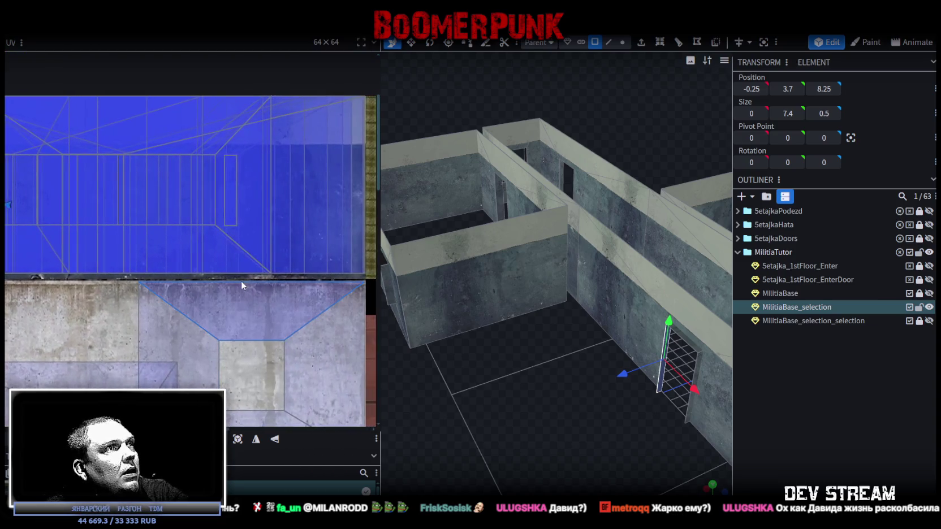
pyautogui.moveTo(567, 400)
pyautogui.mouseDown()
pyautogui.moveTo(647, 467)
pyautogui.moveTo(453, 341)
pyautogui.moveTo(449, 243)
pyautogui.mouseUp()
pyautogui.click(449, 243)
pyautogui.scroll(-2, 191, 231)
pyautogui.scroll(3, 131, 212)
pyautogui.moveTo(31, 238); pyautogui.dragTo(220, 237)
pyautogui.scroll(5, 203, 225)
pyautogui.scroll(1, 201, 231)
pyautogui.click(194, 240)
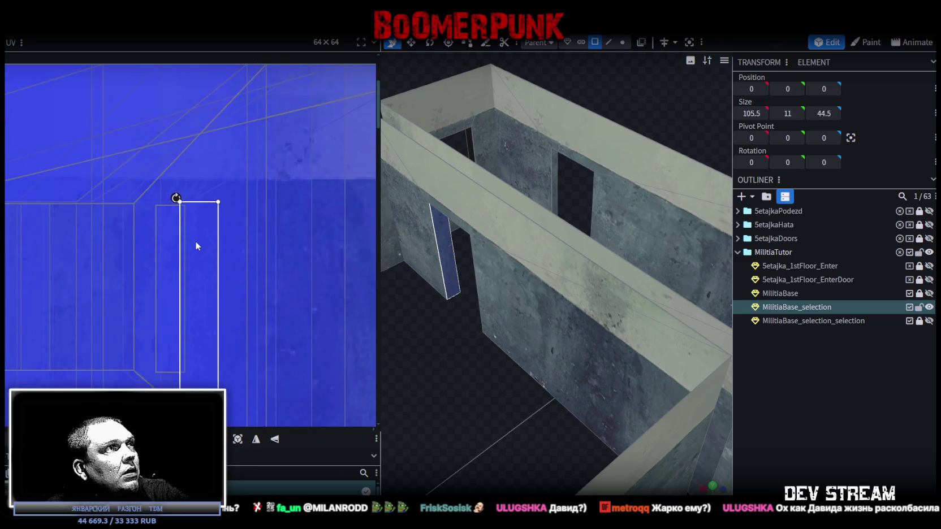
# Map a wall face inside the doorway onto the blue texture
pyautogui.scroll(-1, 238, 260)
pyautogui.moveTo(389, 293)
pyautogui.mouseDown()
pyautogui.moveTo(453, 340)
pyautogui.moveTo(402, 370)
pyautogui.moveTo(571, 254)
pyautogui.mouseUp()
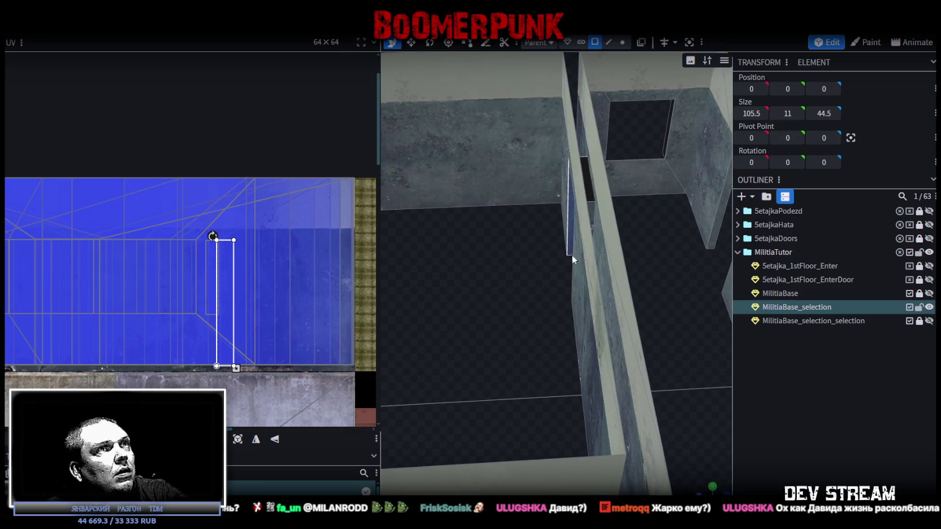
pyautogui.click(593, 204)
pyautogui.scroll(-1, 120, 249)
pyautogui.scroll(1, 119, 253)
pyautogui.moveTo(33, 265); pyautogui.dragTo(256, 269)
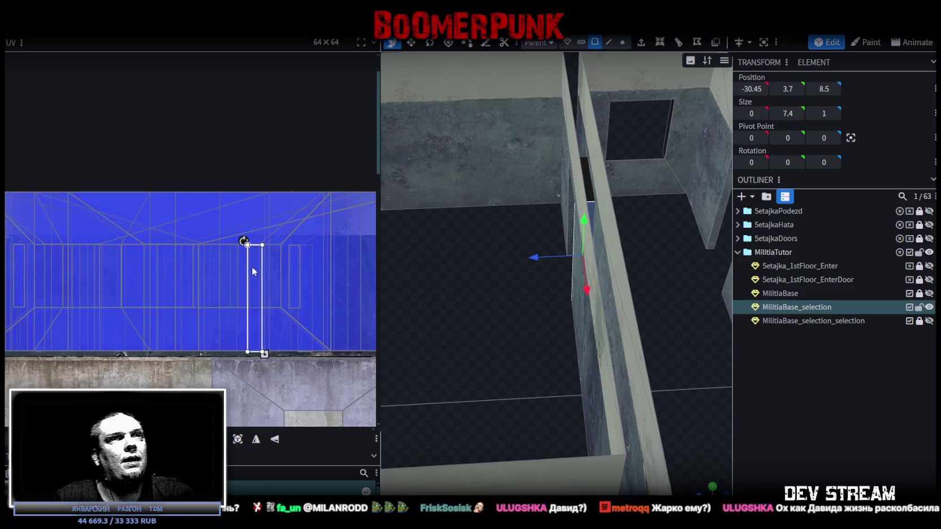
# Select the thin vertical jamb plane beside the doorway
pyautogui.scroll(-3, 572, 287)
pyautogui.moveTo(573, 288)
pyautogui.mouseDown()
pyautogui.moveTo(558, 243)
pyautogui.moveTo(687, 410)
pyautogui.moveTo(586, 402)
pyautogui.mouseUp()
pyautogui.scroll(5, 586, 402)
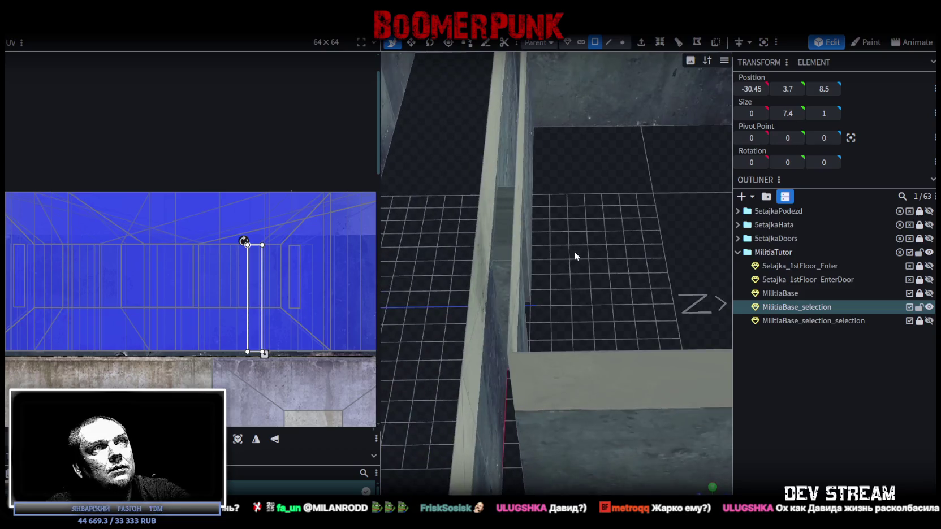
pyautogui.click(523, 293)
pyautogui.moveTo(448, 254)
pyautogui.mouseDown()
pyautogui.moveTo(503, 273)
pyautogui.moveTo(608, 267)
pyautogui.mouseUp()
pyautogui.click(584, 259)
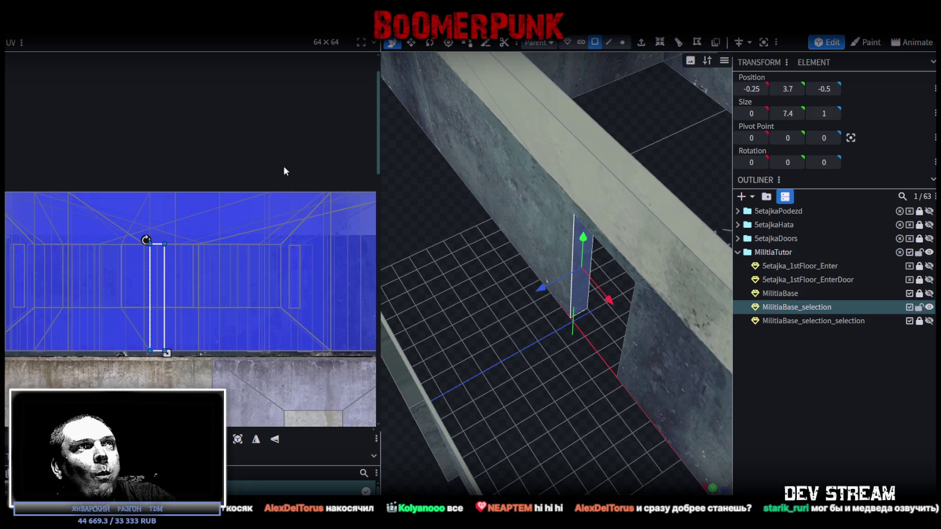
# With the Move tool (V), select the green door-top piece
pyautogui.press('v')
pyautogui.scroll(-10, 644, 245)
pyautogui.moveTo(582, 242)
pyautogui.mouseDown()
pyautogui.moveTo(633, 171)
pyautogui.moveTo(568, 108)
pyautogui.moveTo(606, 220)
pyautogui.moveTo(487, 213)
pyautogui.mouseUp()
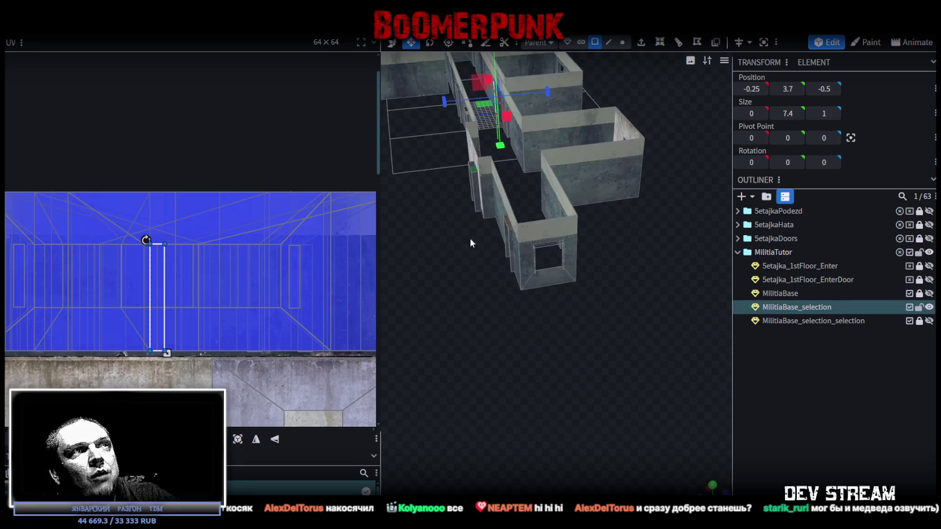
pyautogui.scroll(10, 486, 312)
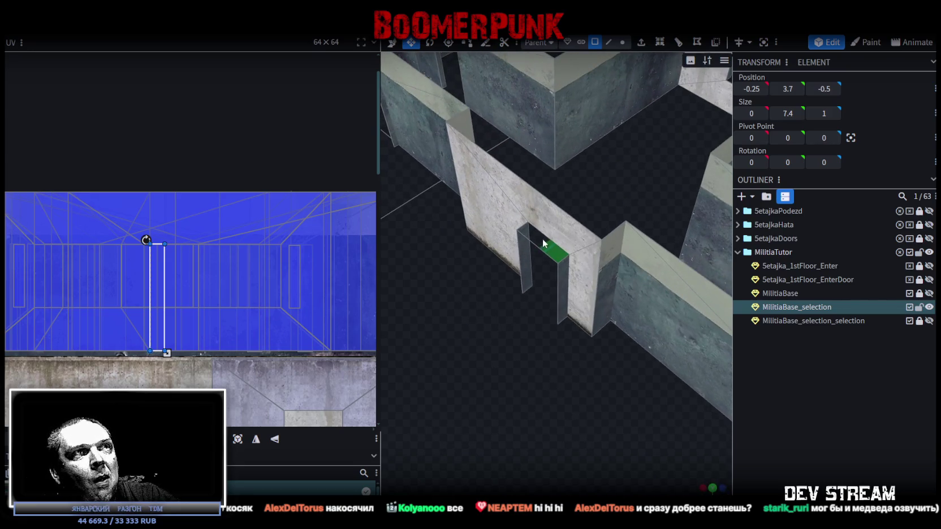
pyautogui.click(542, 243)
pyautogui.scroll(-5, 565, 327)
pyautogui.scroll(8, 566, 327)
# Map the first doorway's jamb face onto the blue texture
pyautogui.click(594, 268)
pyautogui.click(505, 178)
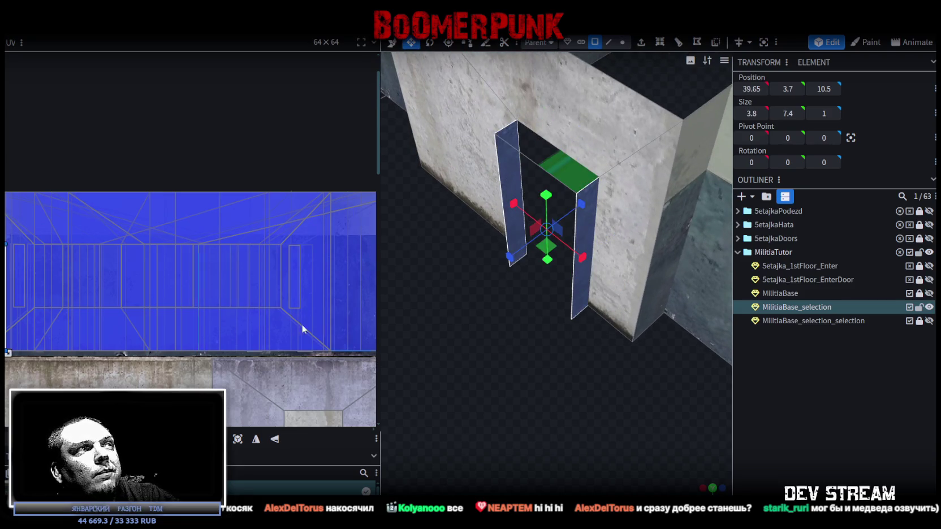
pyautogui.scroll(-3, 302, 324)
pyautogui.scroll(5, 151, 272)
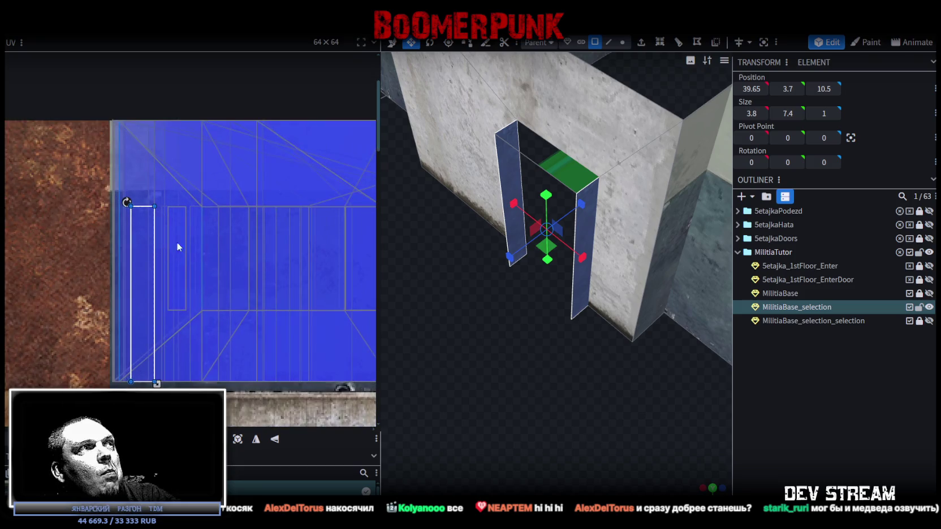
pyautogui.hotkey('ctrl', 'z')
pyautogui.moveTo(152, 255)
pyautogui.mouseDown()
pyautogui.moveTo(348, 255)
pyautogui.moveTo(337, 259)
pyautogui.mouseUp()
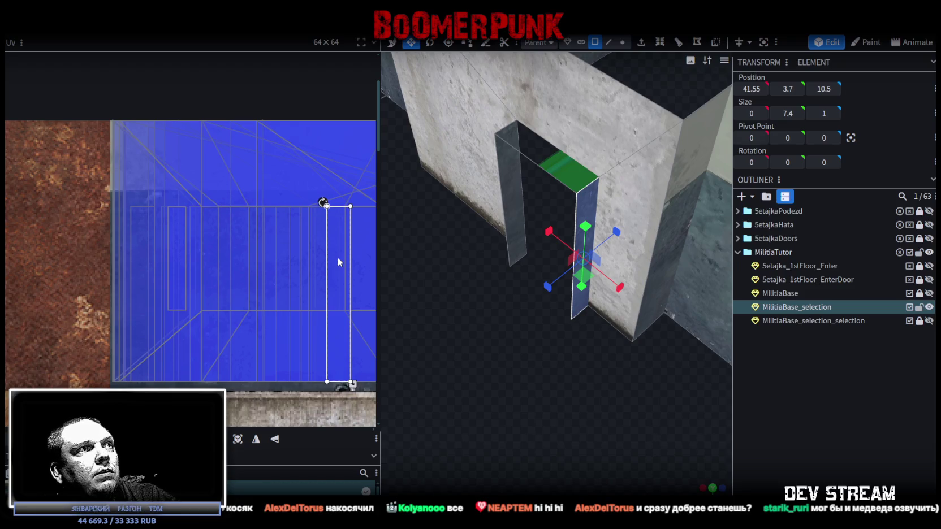
# Shift the second doorway's two jamb UVs onto the blue texture, then adjust the right jamb
pyautogui.scroll(-3, 338, 262)
pyautogui.scroll(-4, 625, 377)
pyautogui.moveTo(624, 377); pyautogui.dragTo(573, 352)
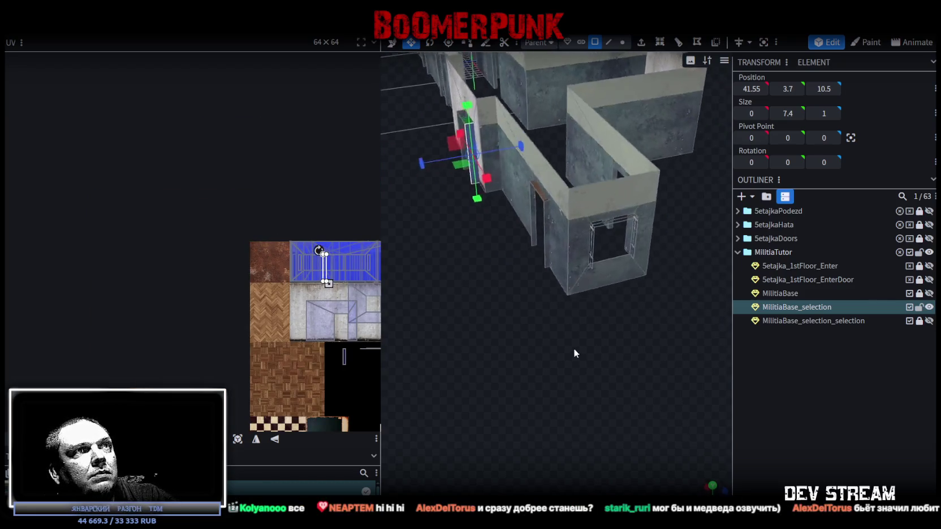
pyautogui.scroll(5, 574, 356)
pyautogui.click(532, 281)
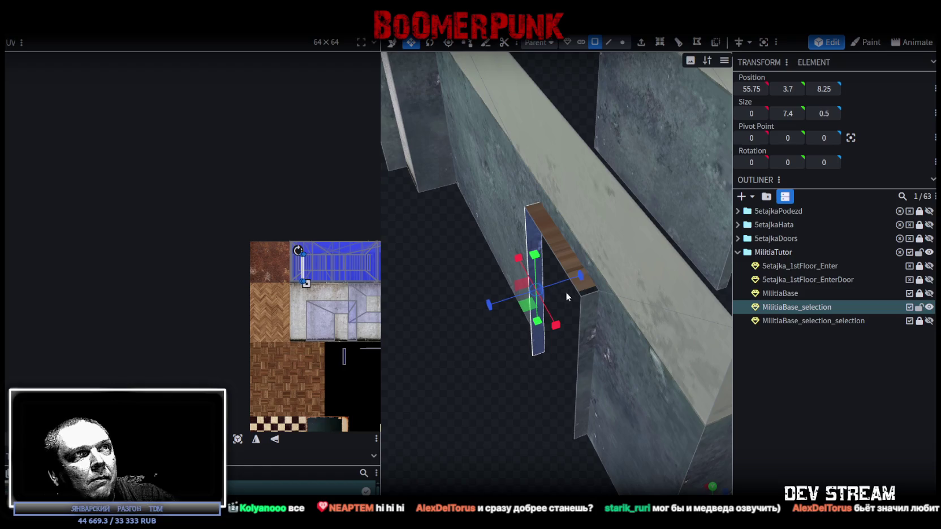
pyautogui.keyDown('shift'); pyautogui.click(591, 311); pyautogui.keyUp('shift')
pyautogui.scroll(5, 333, 272)
pyautogui.moveTo(216, 252)
pyautogui.mouseDown()
pyautogui.moveTo(344, 242)
pyautogui.moveTo(337, 251)
pyautogui.mouseUp()
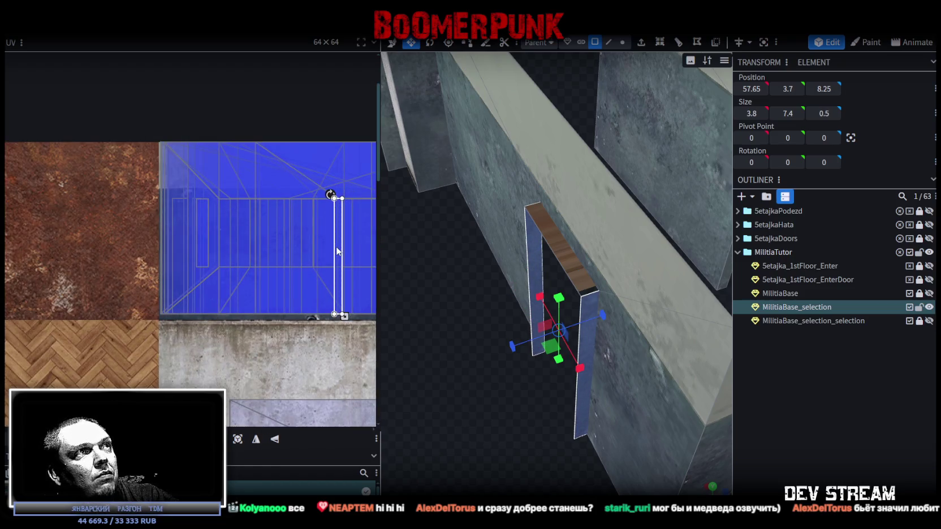
pyautogui.click(592, 309)
pyautogui.moveTo(339, 235); pyautogui.dragTo(319, 231)
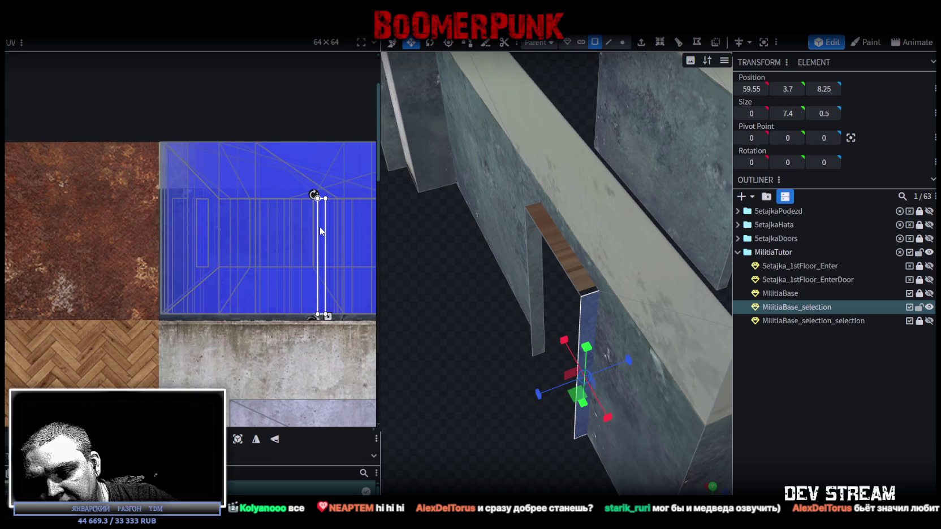
pyautogui.scroll(-5, 554, 394)
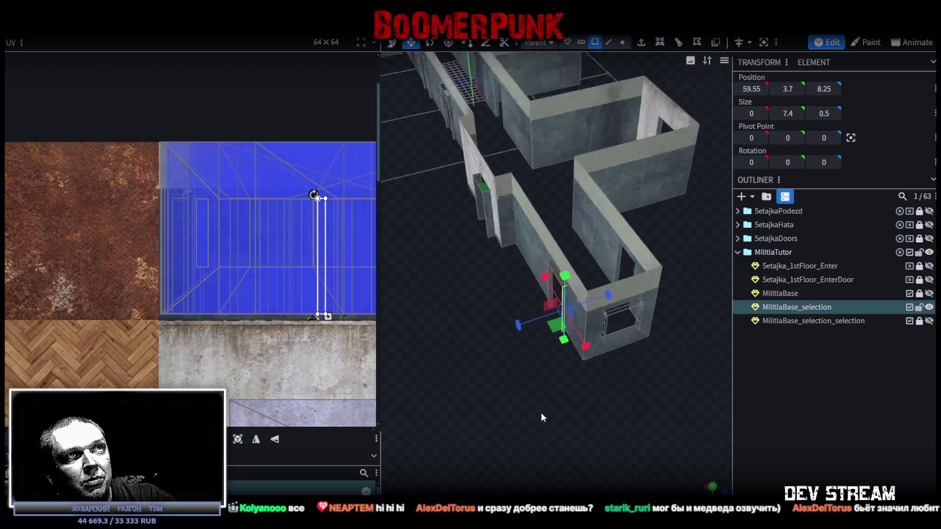
# Map the end-wall window-frame face (0.75 × 4.3597) onto the atlas's blue glass tile
pyautogui.scroll(1, 587, 319)
pyautogui.moveTo(653, 292)
pyautogui.mouseDown()
pyautogui.moveTo(568, 296)
pyautogui.moveTo(590, 309)
pyautogui.moveTo(568, 303)
pyautogui.moveTo(575, 308)
pyautogui.moveTo(607, 299)
pyautogui.mouseUp()
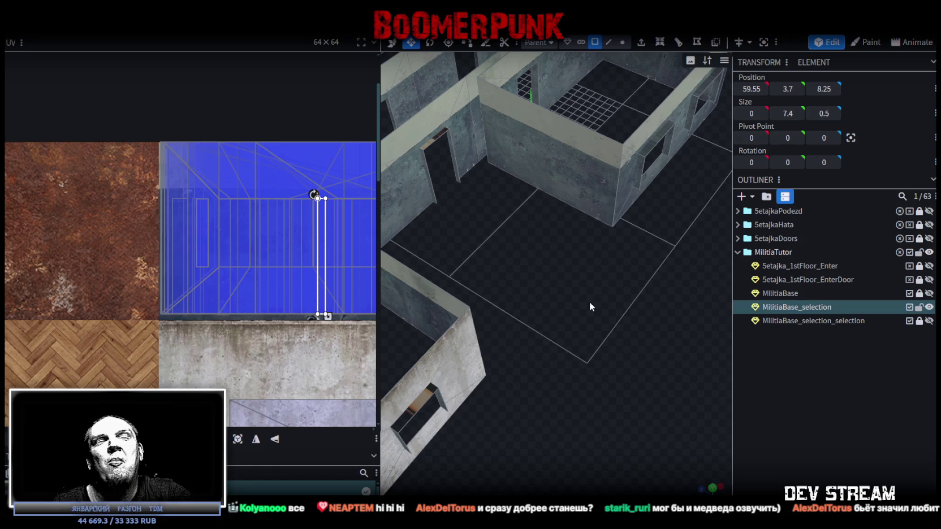
pyautogui.moveTo(589, 301)
pyautogui.mouseDown()
pyautogui.moveTo(543, 241)
pyautogui.moveTo(596, 273)
pyautogui.moveTo(549, 264)
pyautogui.moveTo(636, 247)
pyautogui.moveTo(596, 294)
pyautogui.moveTo(637, 245)
pyautogui.moveTo(632, 276)
pyautogui.moveTo(514, 286)
pyautogui.moveTo(619, 287)
pyautogui.moveTo(426, 270)
pyautogui.moveTo(444, 284)
pyautogui.moveTo(472, 282)
pyautogui.moveTo(497, 317)
pyautogui.moveTo(484, 267)
pyautogui.moveTo(467, 288)
pyautogui.moveTo(539, 313)
pyautogui.moveTo(522, 338)
pyautogui.moveTo(610, 336)
pyautogui.moveTo(538, 369)
pyautogui.moveTo(598, 353)
pyautogui.moveTo(634, 184)
pyautogui.mouseUp()
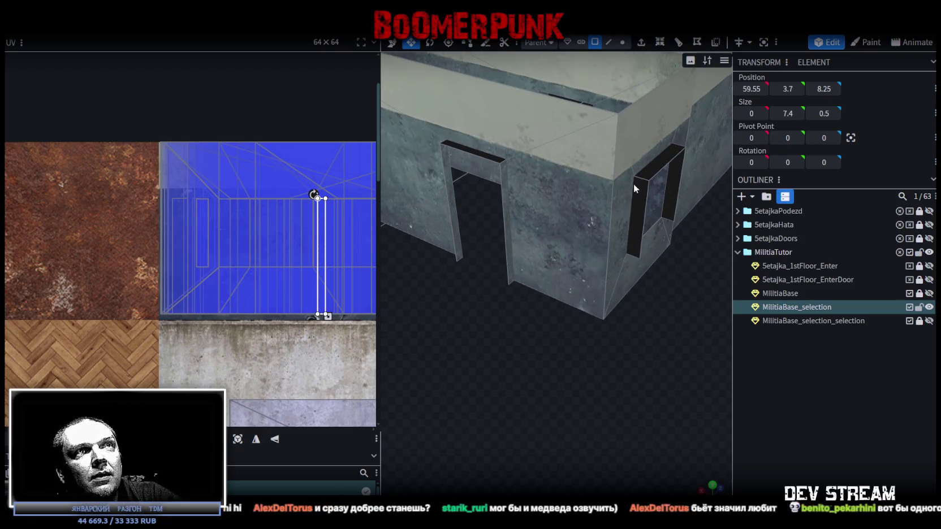
pyautogui.click(634, 185)
pyautogui.scroll(-5, 257, 253)
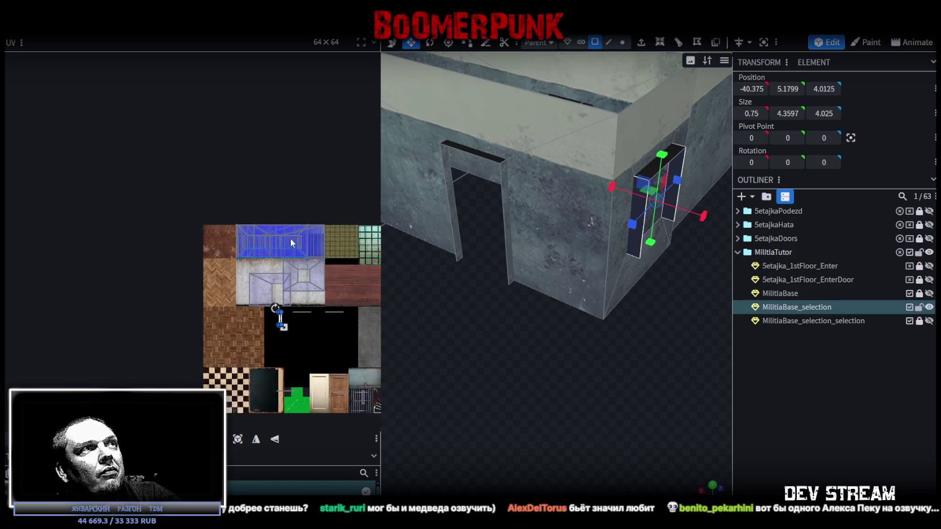
pyautogui.scroll(3, 290, 238)
pyautogui.moveTo(205, 373)
pyautogui.mouseDown()
pyautogui.moveTo(208, 248)
pyautogui.moveTo(289, 270)
pyautogui.moveTo(281, 271)
pyautogui.moveTo(331, 262)
pyautogui.mouseUp()
pyautogui.scroll(5, 208, 247)
pyautogui.scroll(-2, 350, 288)
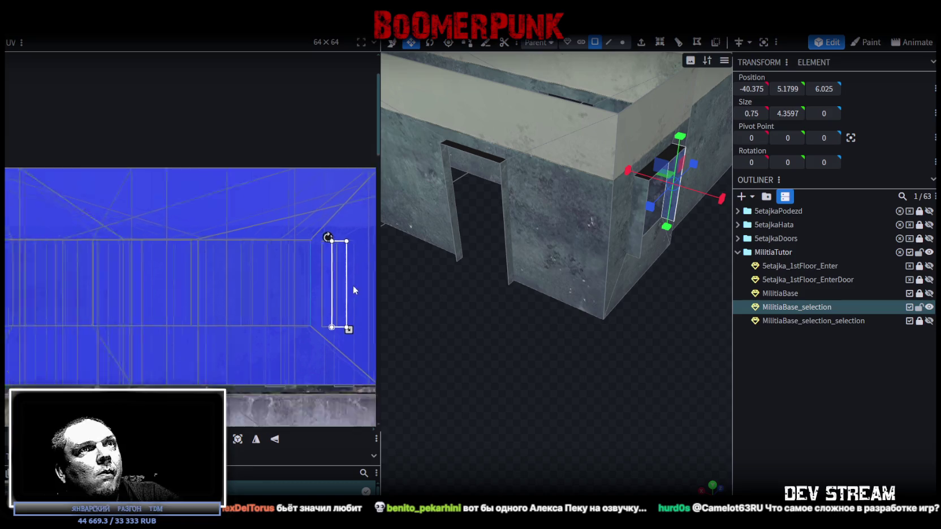
pyautogui.scroll(-2, 350, 288)
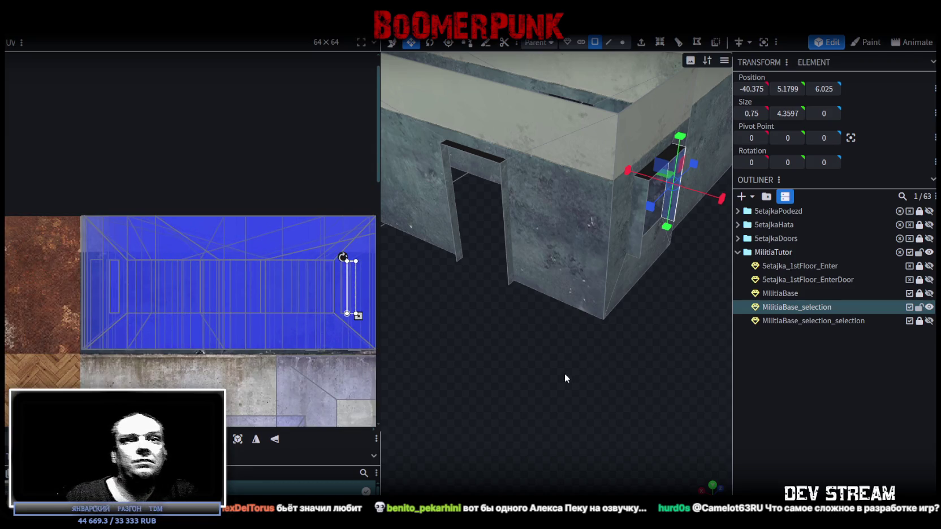
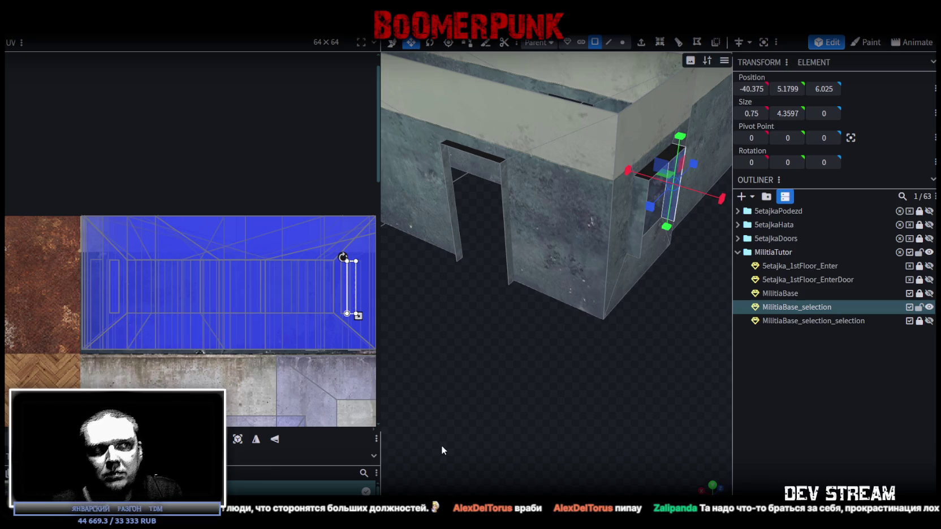
# Check the camouflage reference spreadsheet, then return to the Militia base model
pyautogui.hotkey('alt', 'Tab')
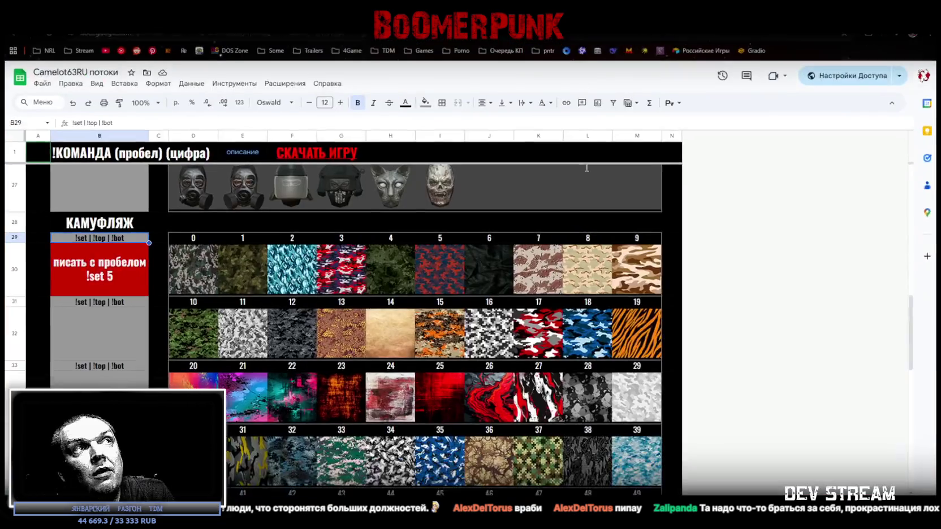
pyautogui.scroll(10, 440, 367)
pyautogui.scroll(-9, 453, 353)
pyautogui.scroll(-3, 459, 305)
pyautogui.scroll(15, 459, 305)
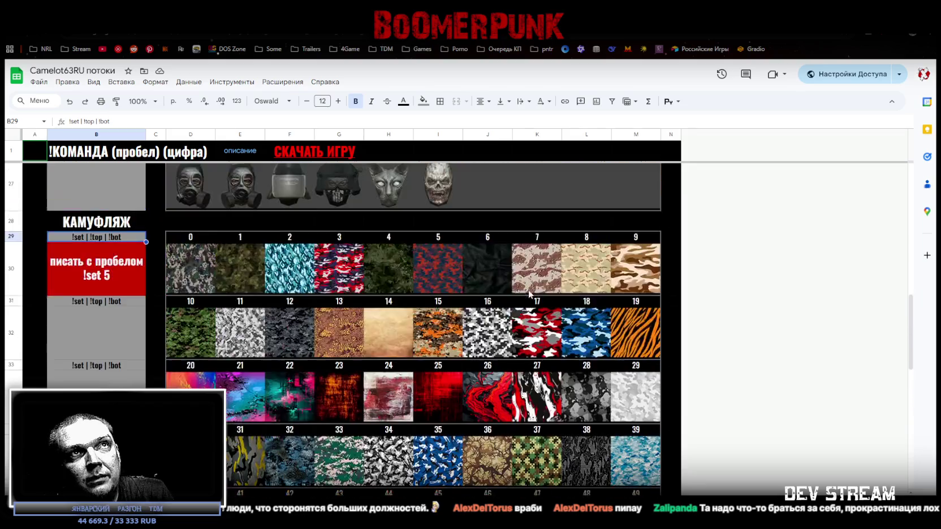
pyautogui.hotkey('alt', 'Tab')
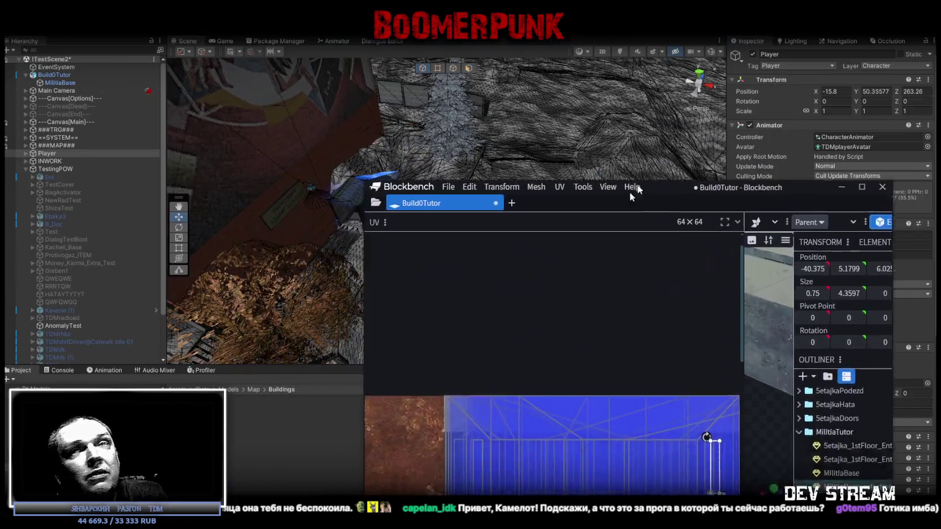
# Restore Blockbench to full screen, then orbit and zoom out until the whole building is framed
pyautogui.moveTo(629, 191)
pyautogui.mouseDown()
pyautogui.moveTo(615, 147)
pyautogui.moveTo(600, 144)
pyautogui.mouseUp()
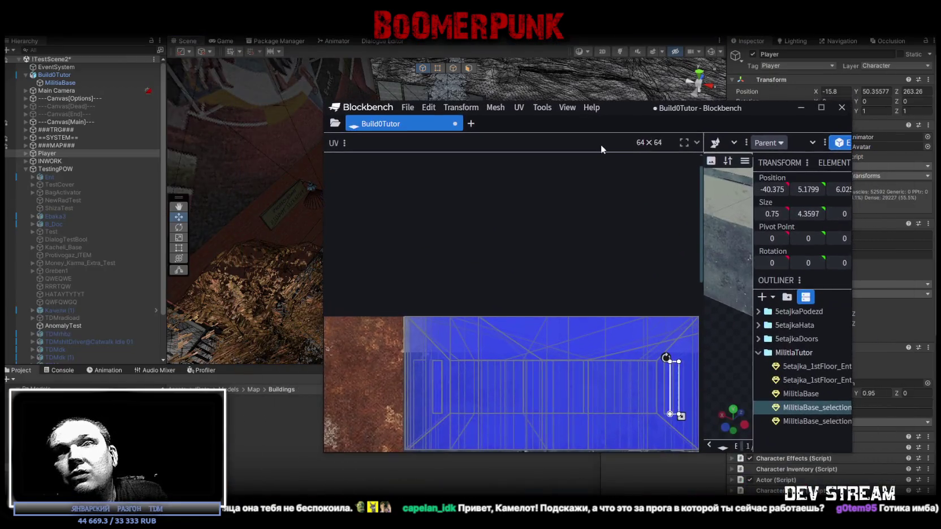
pyautogui.click(821, 108)
pyautogui.moveTo(563, 299)
pyautogui.mouseDown()
pyautogui.moveTo(648, 334)
pyautogui.moveTo(439, 327)
pyautogui.moveTo(531, 314)
pyautogui.moveTo(529, 359)
pyautogui.moveTo(407, 335)
pyautogui.moveTo(478, 232)
pyautogui.mouseUp()
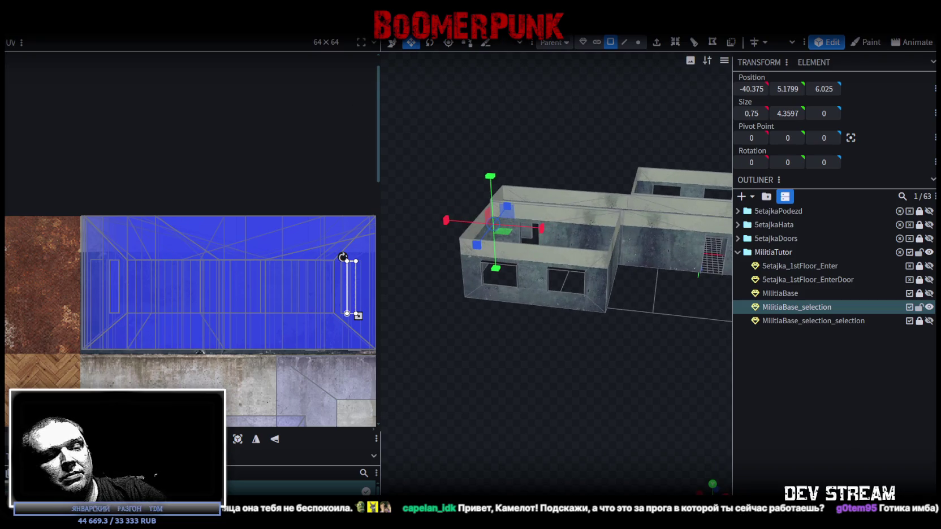
pyautogui.moveTo(622, 169)
pyautogui.mouseDown()
pyautogui.moveTo(617, 332)
pyautogui.moveTo(513, 317)
pyautogui.moveTo(641, 374)
pyautogui.moveTo(554, 323)
pyautogui.moveTo(576, 328)
pyautogui.moveTo(606, 361)
pyautogui.mouseUp()
pyautogui.scroll(-5, 554, 323)
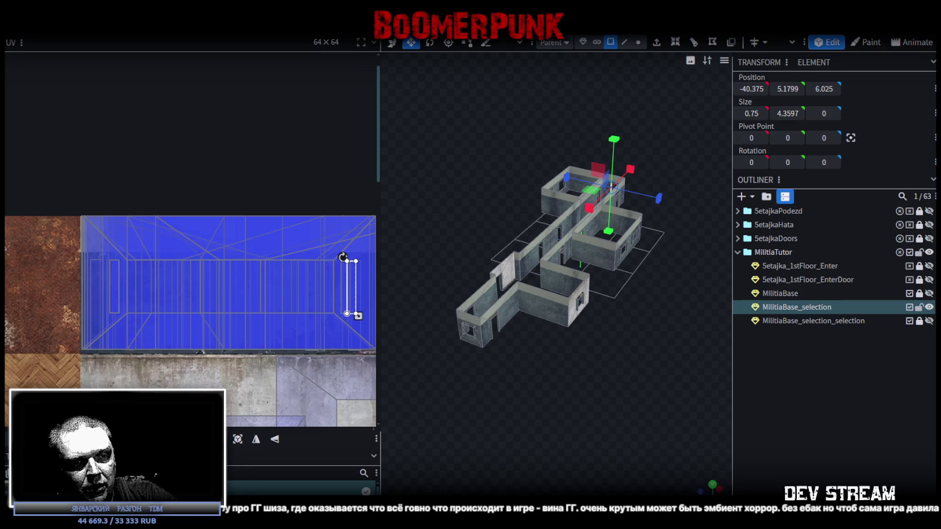
pyautogui.hotkey('alt', 'Tab')
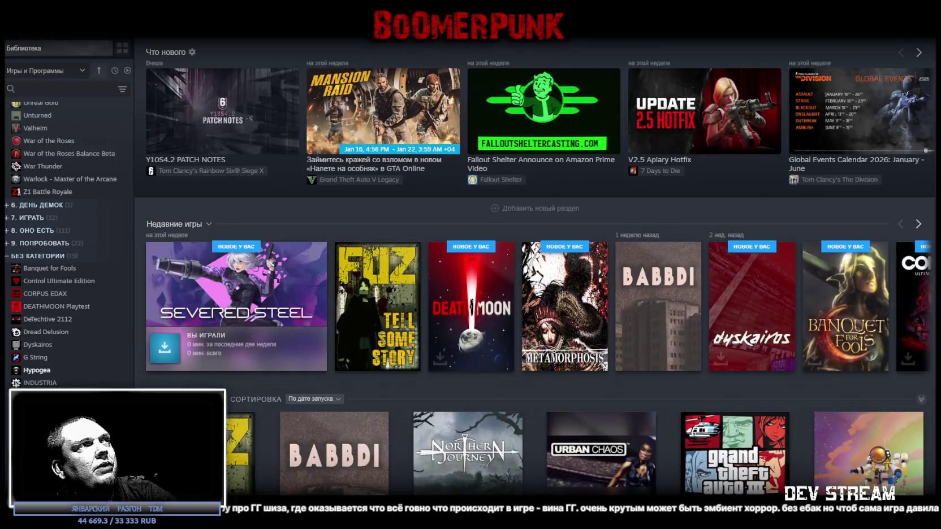
pyautogui.moveTo(62, 35)
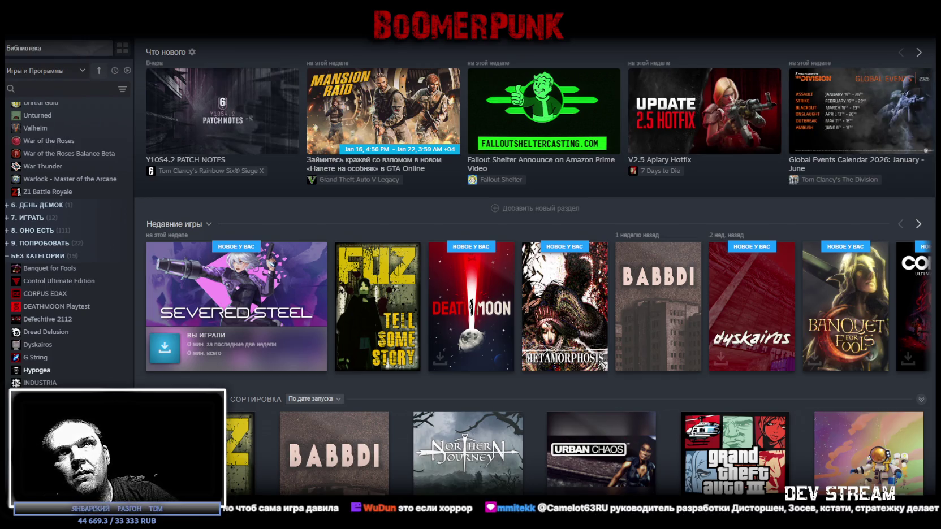
pyautogui.hotkey('alt', 'Tab')
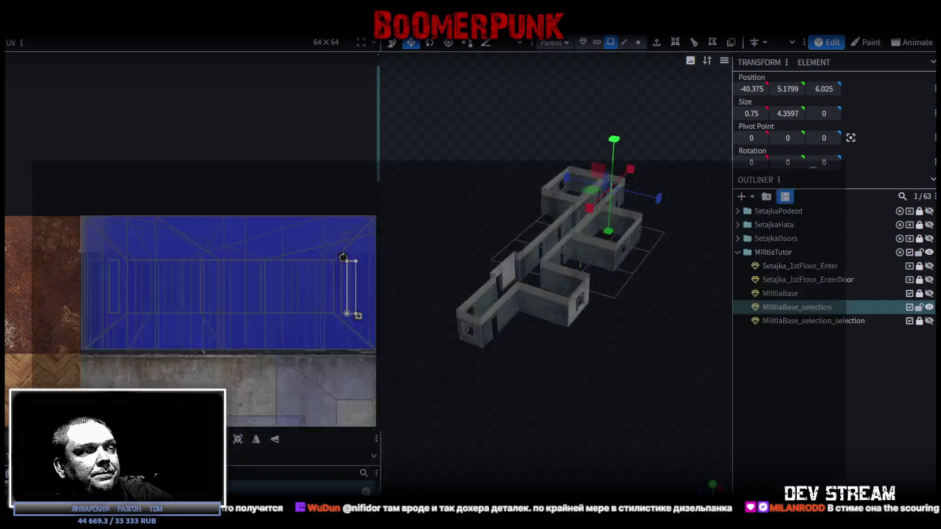
# Bring the Steam client to the front and open the Store home page
pyautogui.hotkey('alt', 'Tab')
pyautogui.click(54, 29)
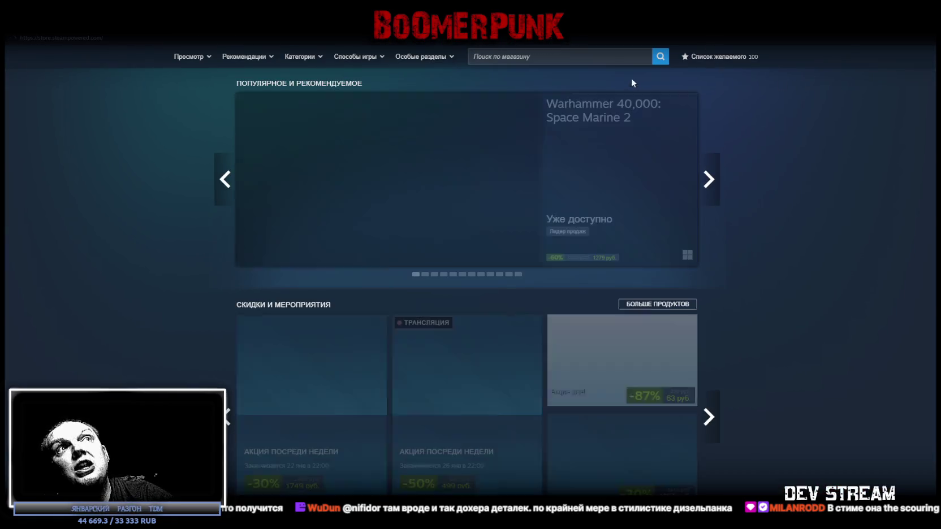
# Search the Steam Store for 'scouring' and open The Scouring's store page
pyautogui.click(627, 57)
pyautogui.write('scouring')
pyautogui.click(660, 57)
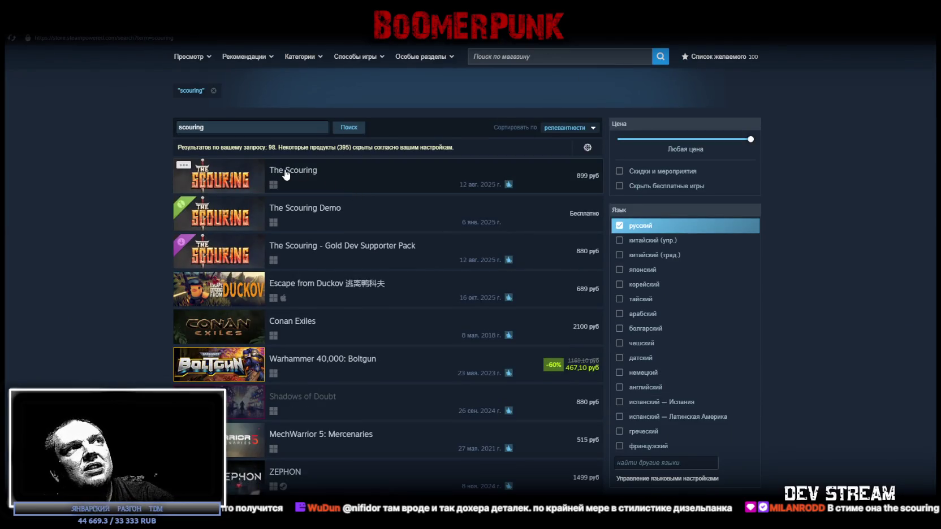
pyautogui.moveTo(286, 175)
pyautogui.click(351, 172)
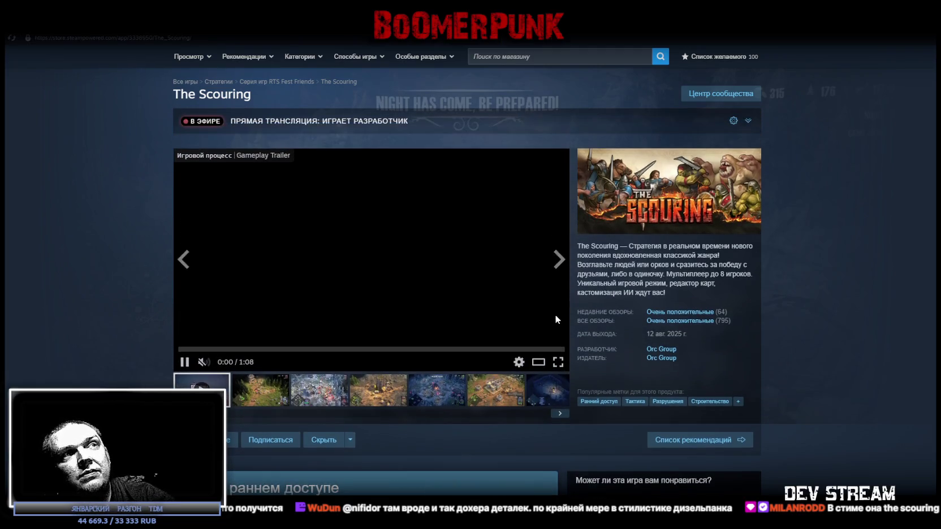
# Watch The Scouring gameplay trailer full screen, then exit back to the store page
pyautogui.click(558, 361)
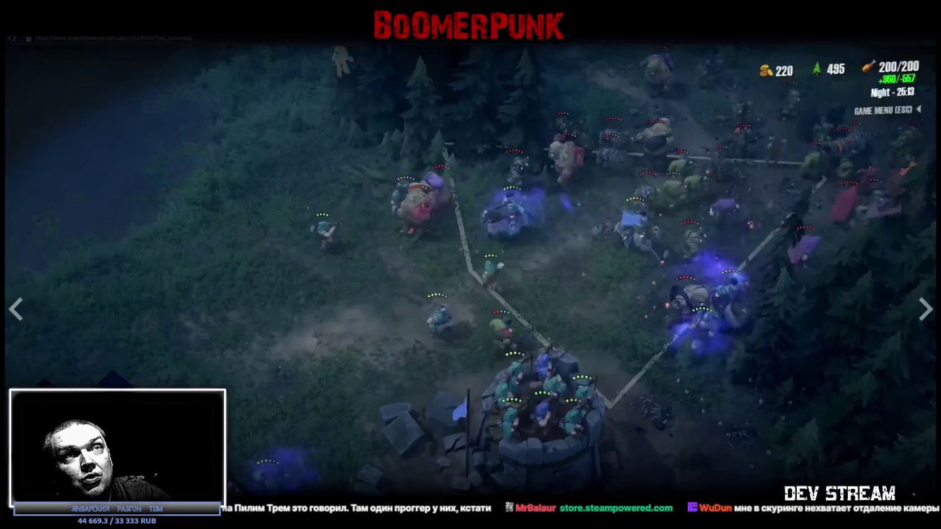
pyautogui.press('Escape')
pyautogui.moveTo(724, 323)
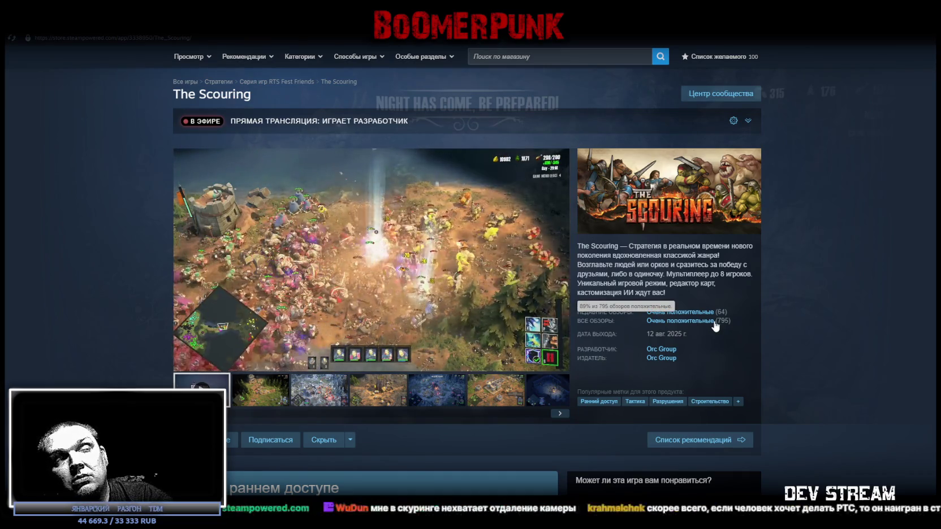
pyautogui.scroll(-4, 713, 328)
pyautogui.scroll(-5, 707, 330)
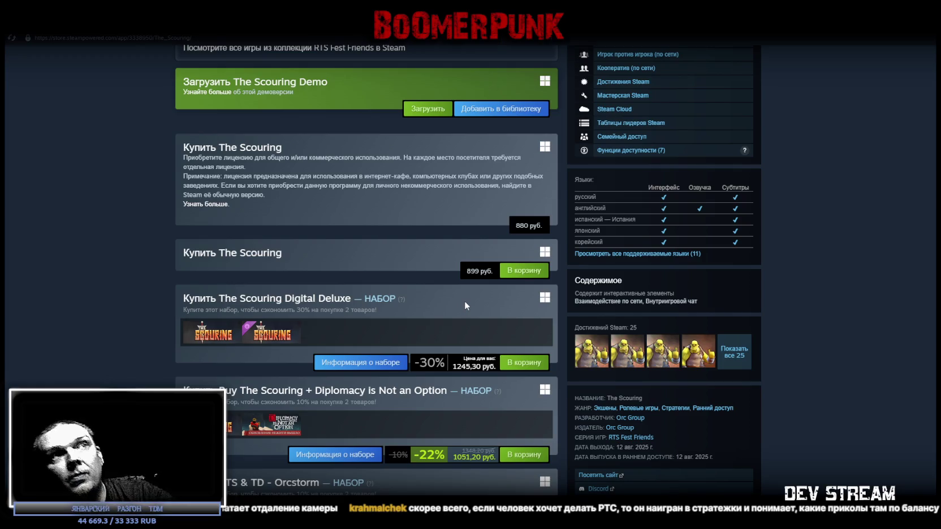
pyautogui.scroll(7, 464, 300)
pyautogui.scroll(2, 471, 259)
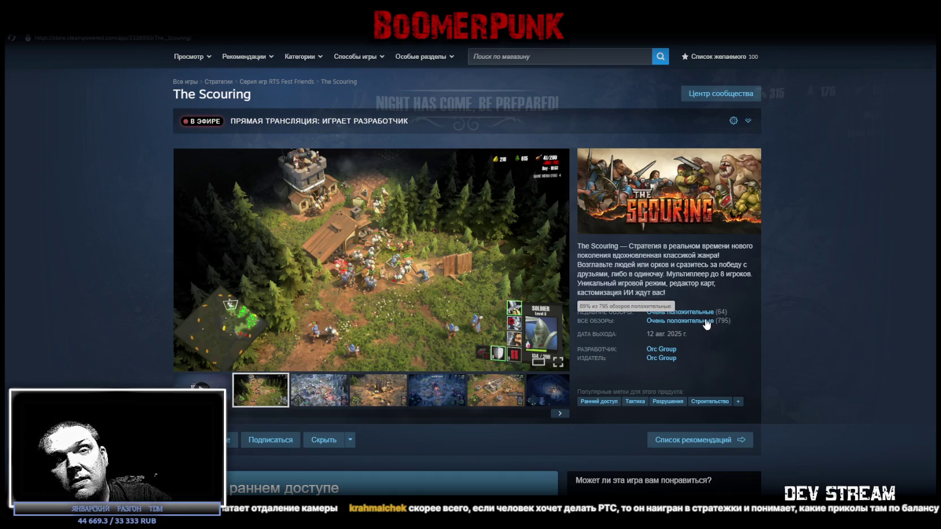
pyautogui.scroll(-4, 712, 331)
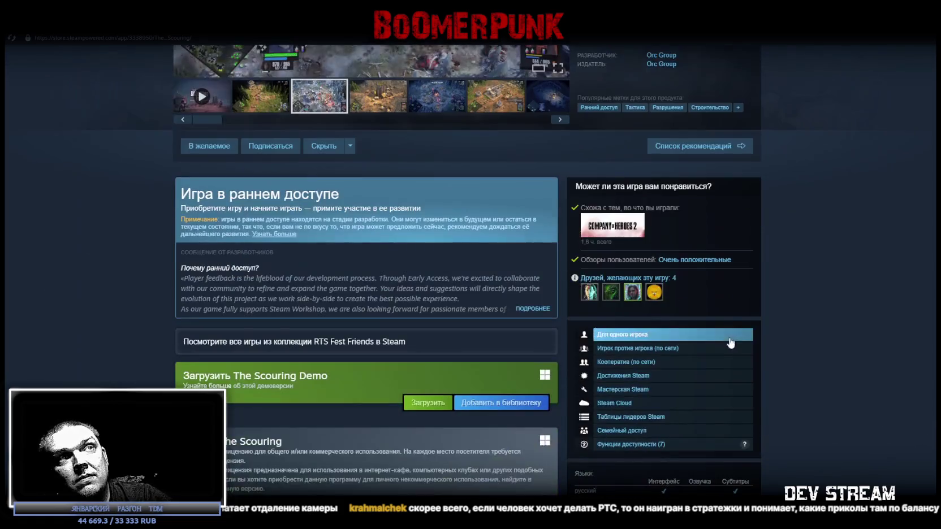
pyautogui.scroll(2, 723, 334)
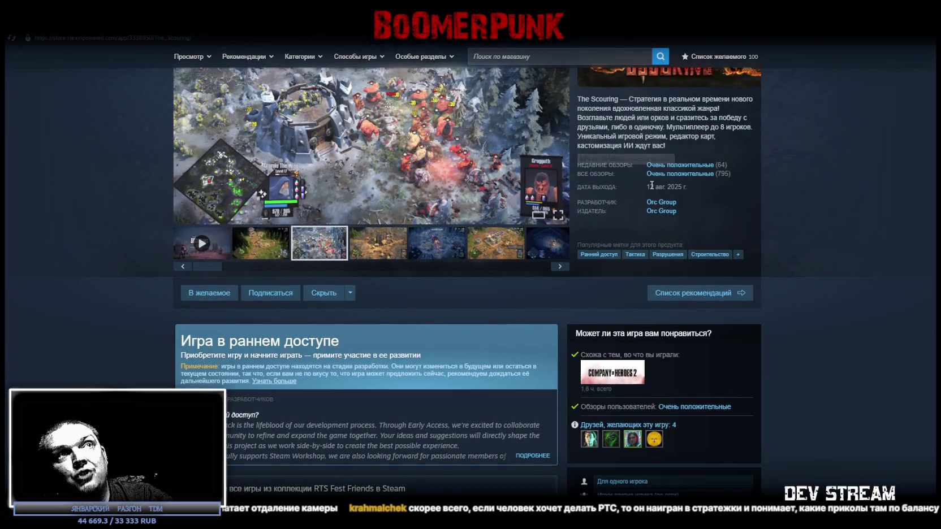
pyautogui.moveTo(644, 188)
pyautogui.mouseDown()
pyautogui.moveTo(687, 190)
pyautogui.moveTo(668, 188)
pyautogui.mouseUp()
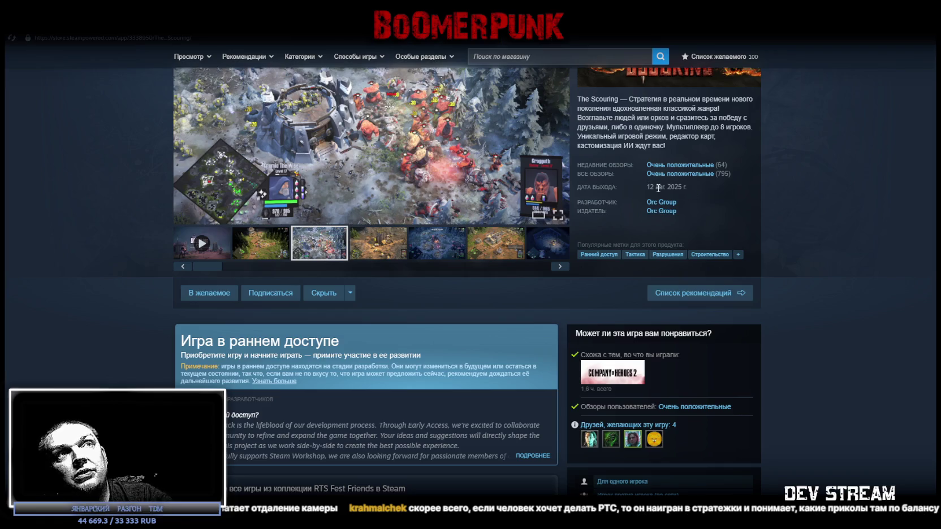
pyautogui.scroll(3, 699, 203)
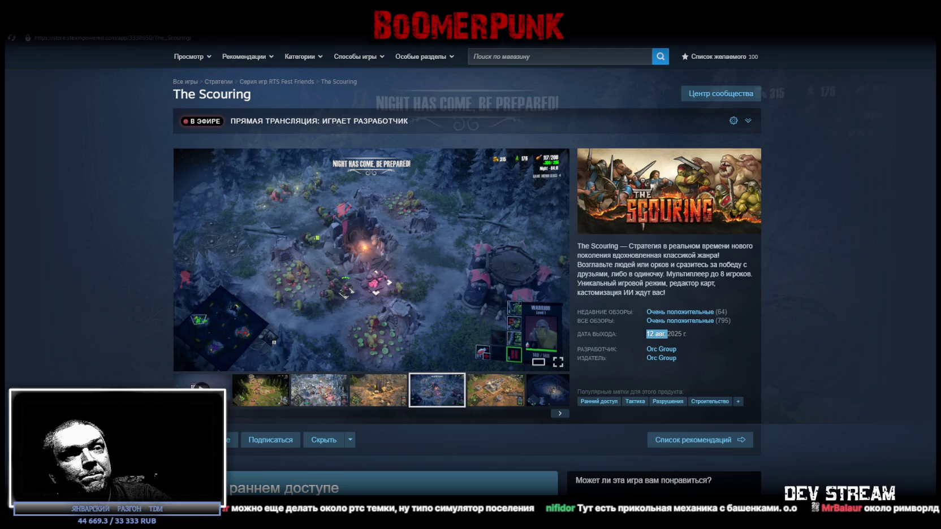
pyautogui.hotkey('ctrl', 'w')
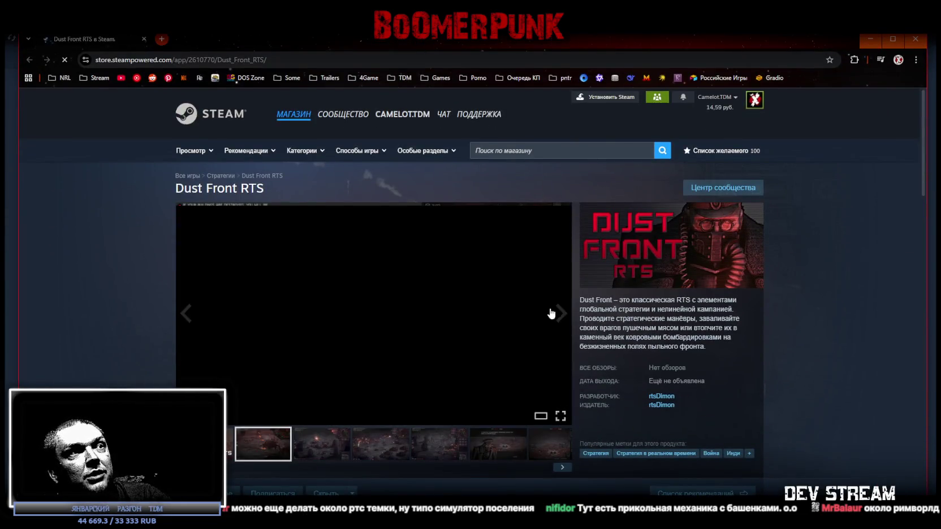
# Maximize the browser and browse back and forth through the Dust Front gallery screenshots
pyautogui.doubleClick(460, 42)
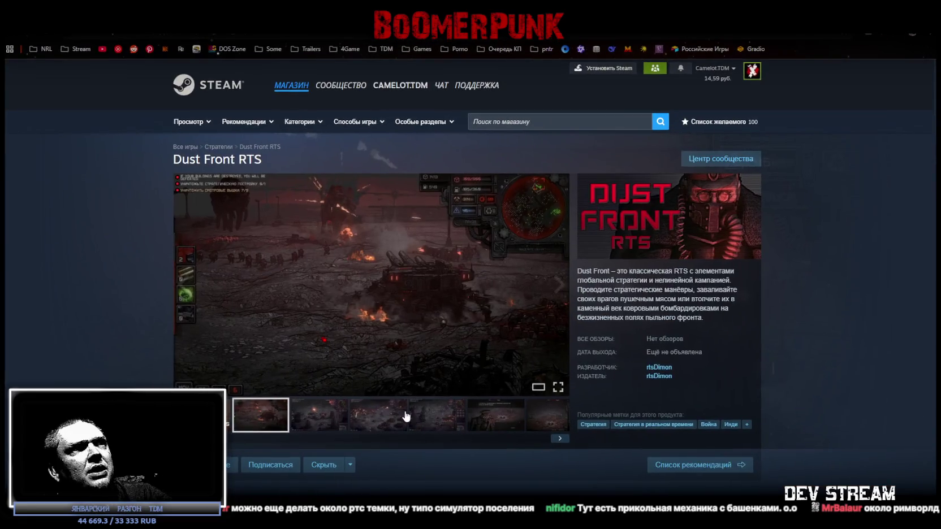
pyautogui.click(328, 420)
pyautogui.click(370, 424)
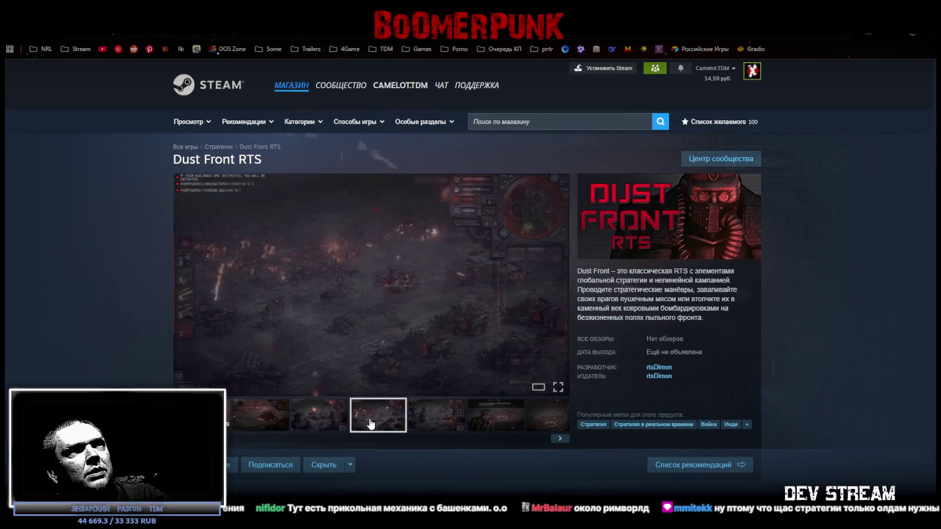
pyautogui.click(419, 425)
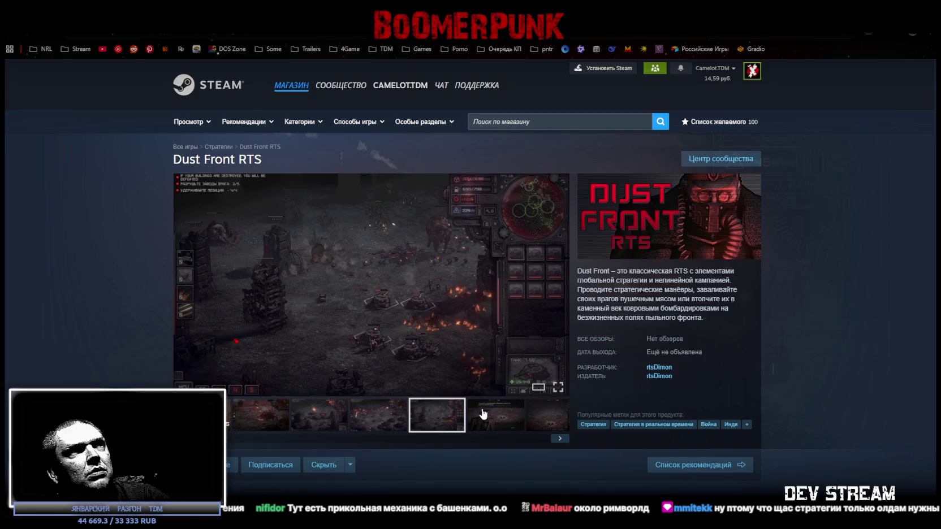
pyautogui.click(516, 426)
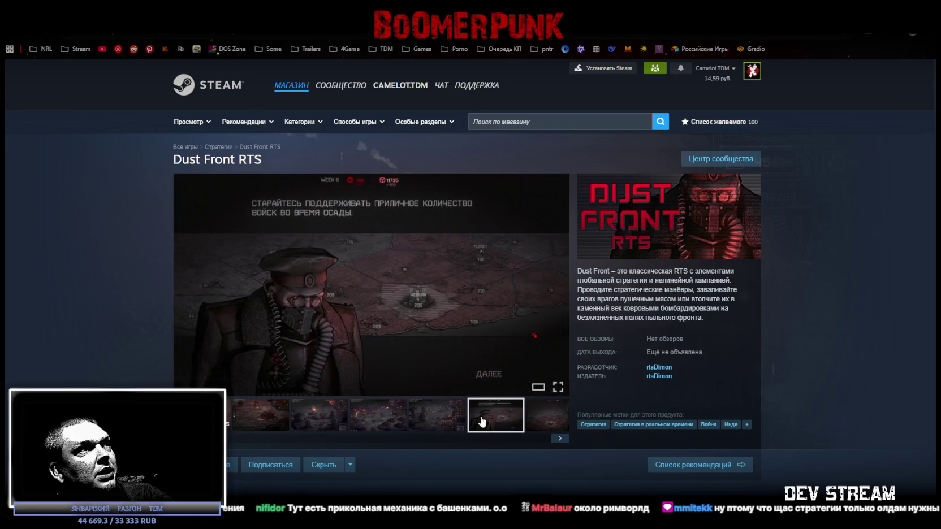
pyautogui.click(436, 423)
pyautogui.click(373, 423)
pyautogui.click(332, 424)
pyautogui.click(274, 425)
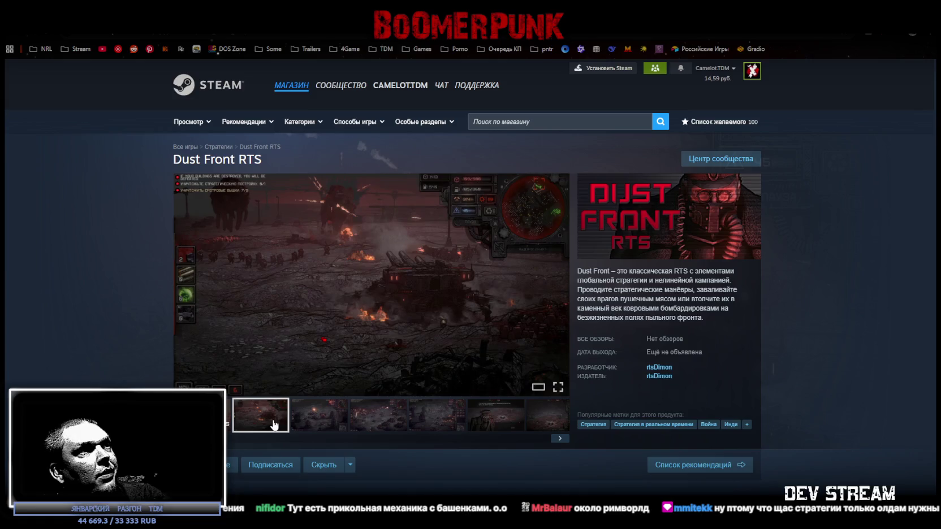
pyautogui.click(341, 427)
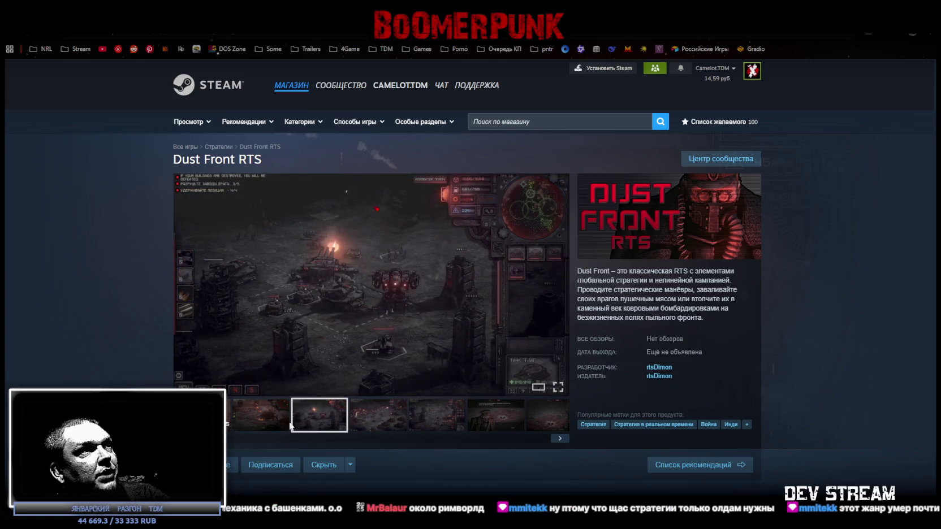
pyautogui.click(287, 426)
pyautogui.click(345, 421)
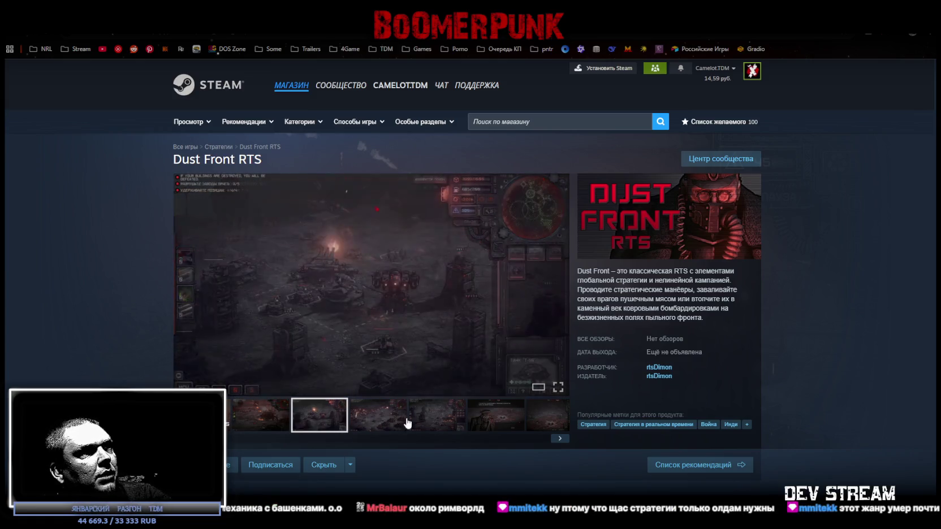
pyautogui.click(390, 421)
# Play the Dust Front trailer, pause it, and scroll down the page
pyautogui.click(227, 424)
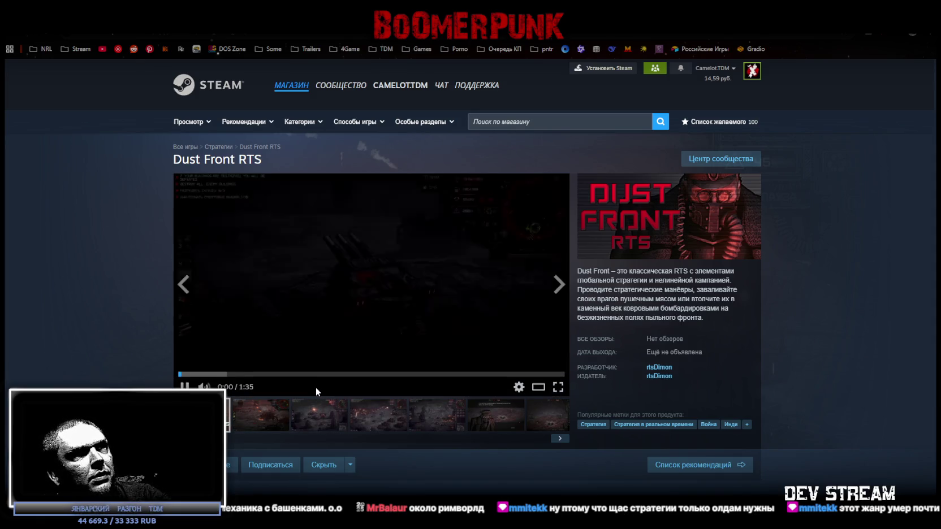
pyautogui.press('space')
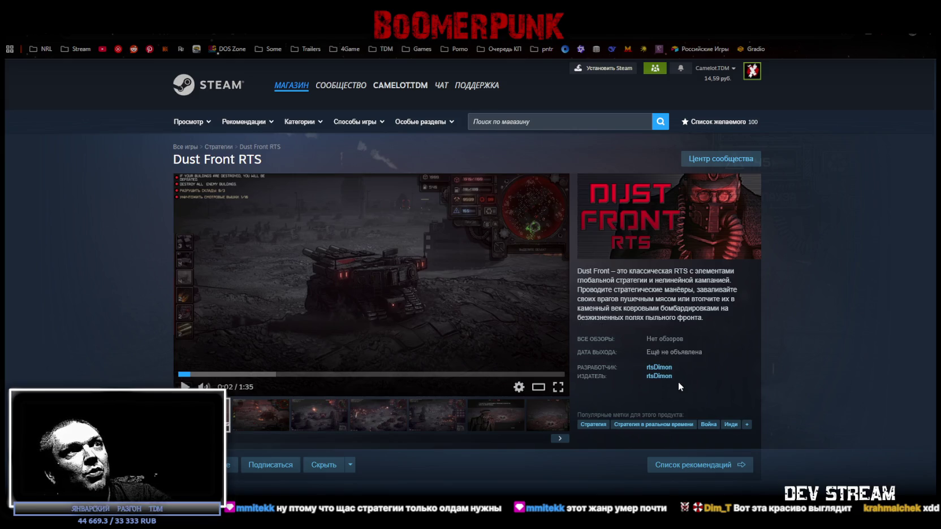
pyautogui.scroll(-1, 698, 345)
pyautogui.scroll(1, 695, 314)
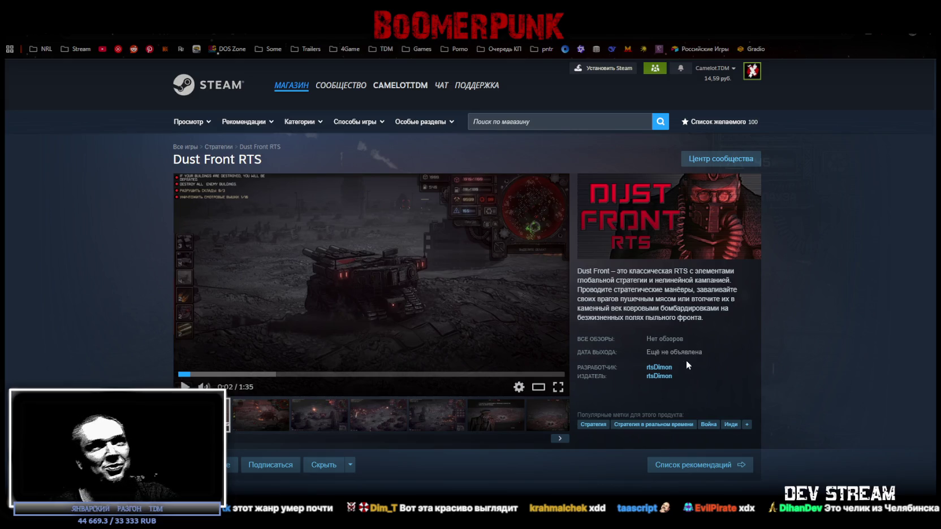
pyautogui.scroll(-10, 683, 366)
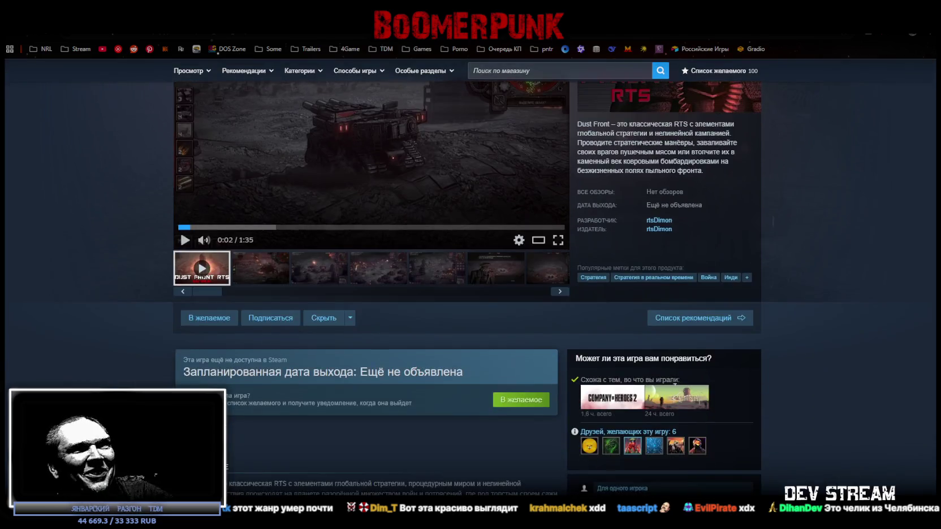
pyautogui.scroll(2, 588, 413)
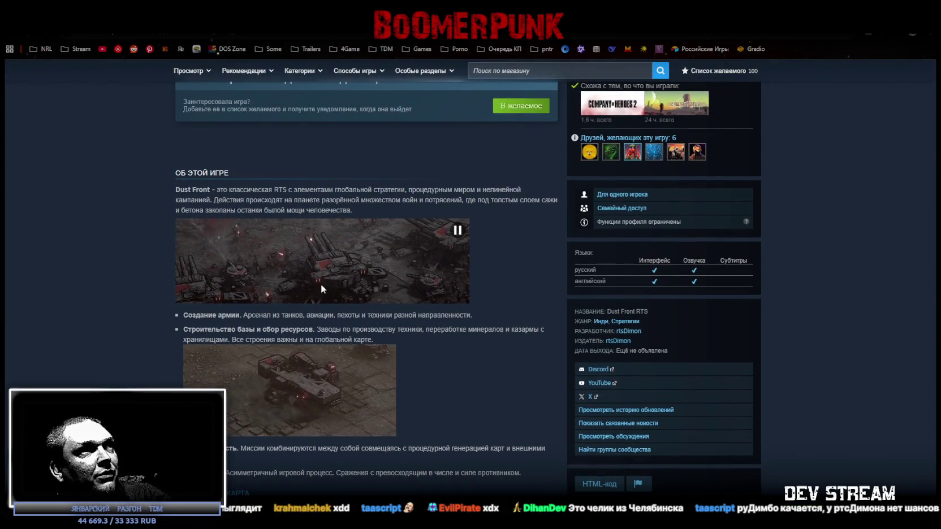
pyautogui.scroll(-6, 324, 282)
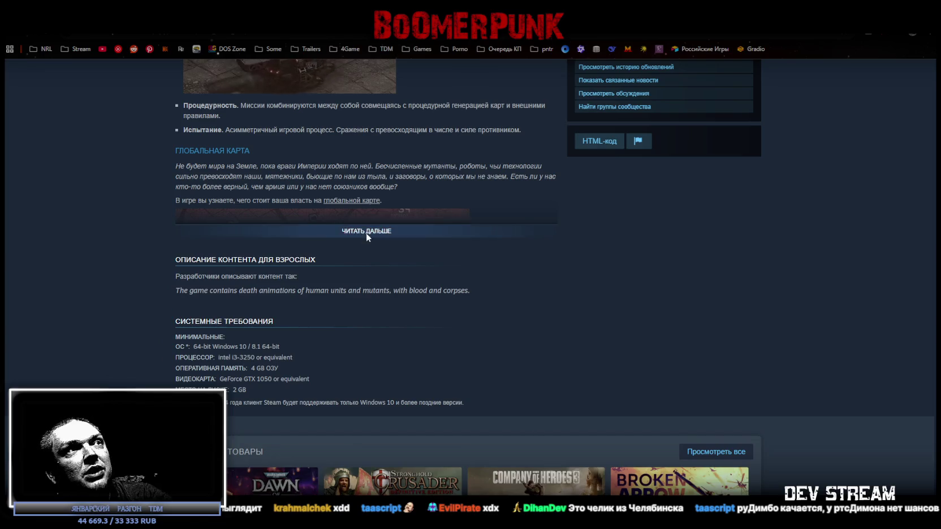
# Expand the full Dust Front game description and skim it
pyautogui.click(366, 233)
pyautogui.scroll(-5, 429, 350)
pyautogui.scroll(3, 430, 355)
pyautogui.scroll(15, 427, 353)
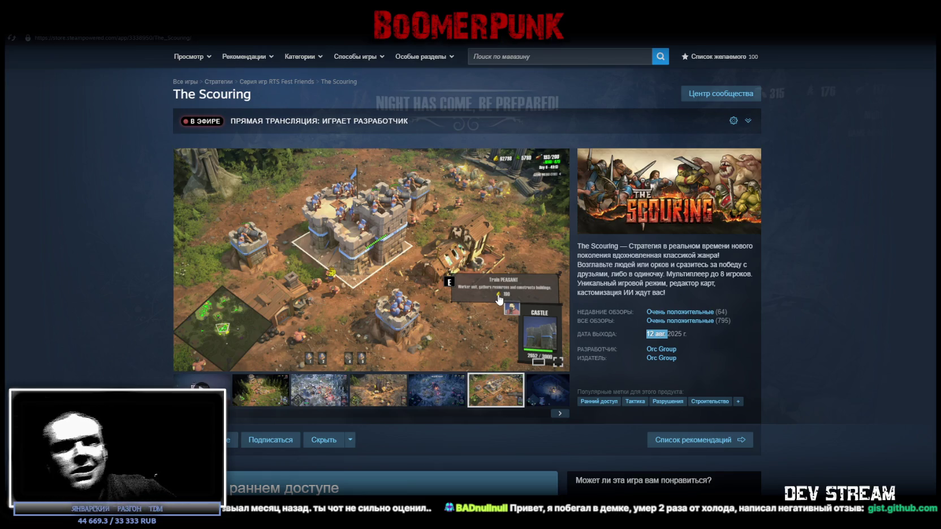
pyautogui.moveTo(615, 329)
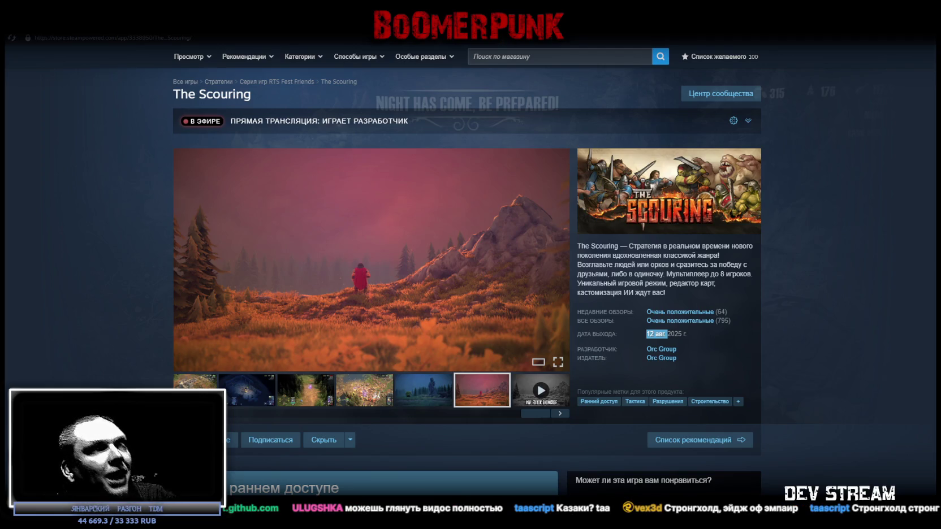
# Show the MilitiaBase model in Blockbench, then switch to Unity in Play mode
pyautogui.hotkey('alt', 'Tab')
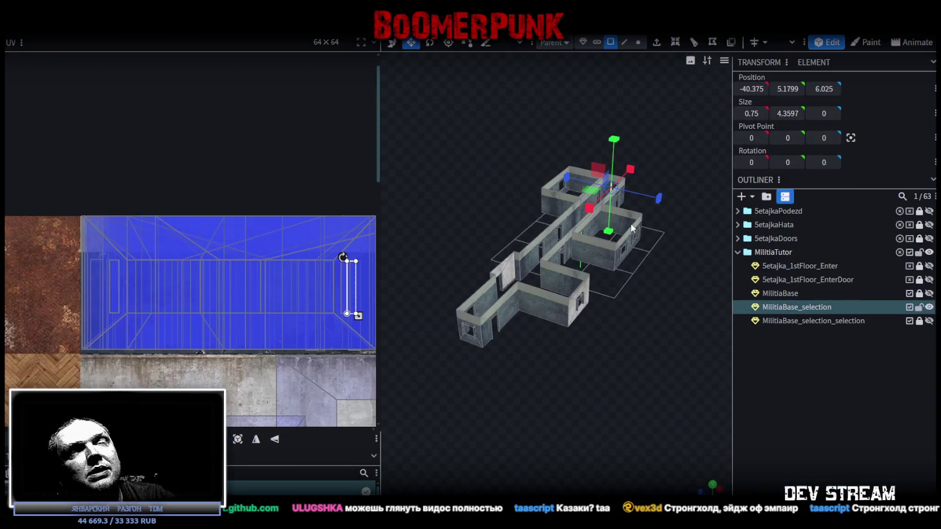
pyautogui.hotkey('alt', 'Tab')
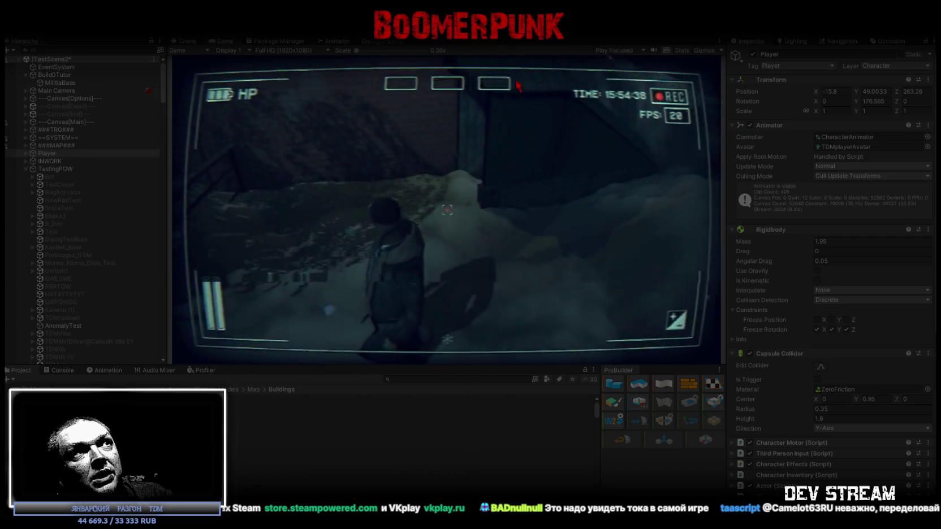
# Open the in-game bag, test moving the cigarette to a quick slot and back, and inspect VACHOLA
pyautogui.press('Escape')
pyautogui.click(495, 135)
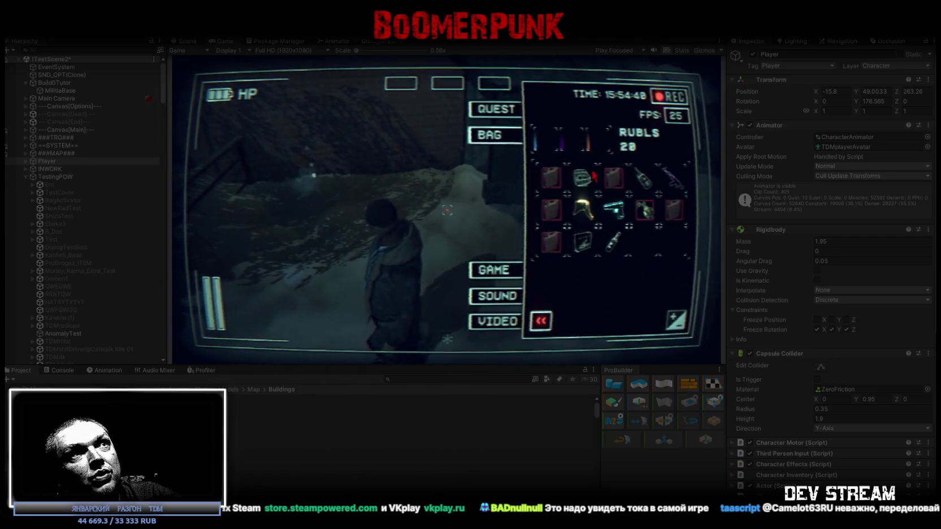
pyautogui.click(618, 244)
pyautogui.moveTo(620, 247)
pyautogui.mouseDown()
pyautogui.moveTo(508, 169)
pyautogui.moveTo(447, 83)
pyautogui.mouseUp()
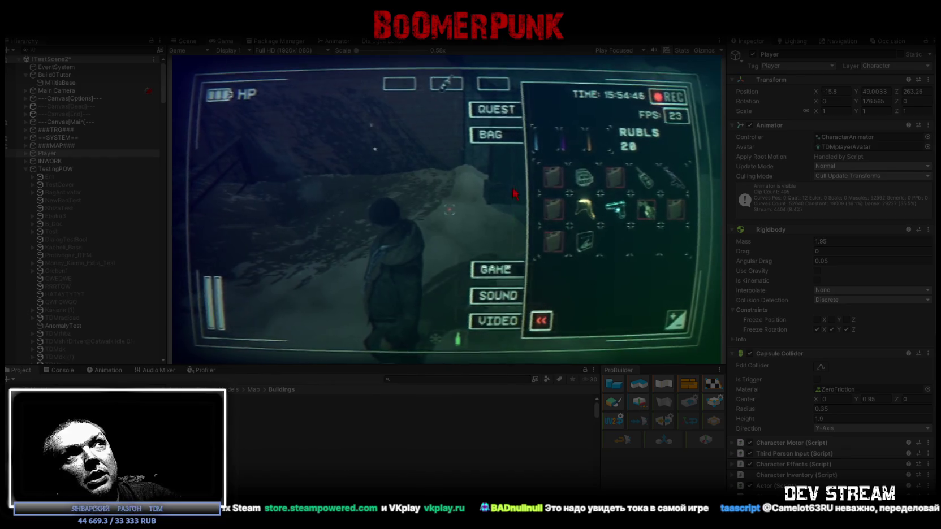
pyautogui.moveTo(453, 86); pyautogui.dragTo(614, 242)
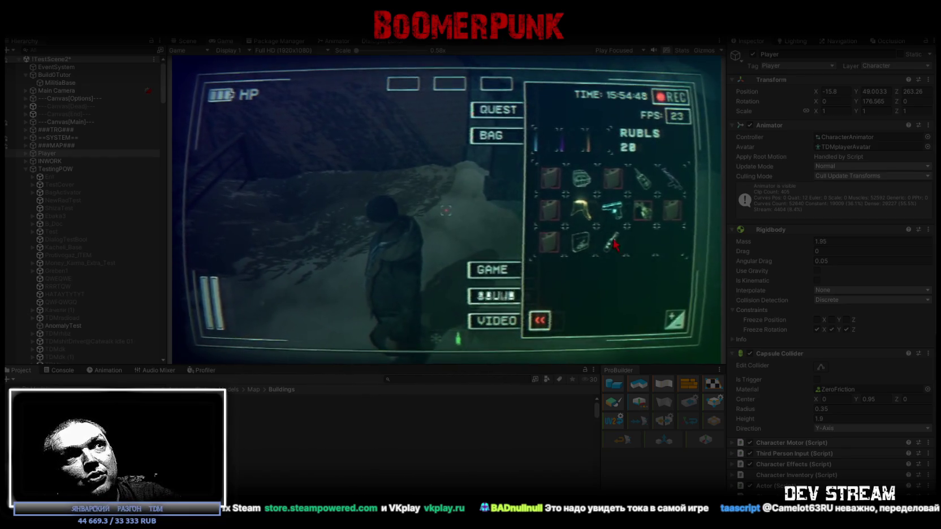
pyautogui.click(642, 179)
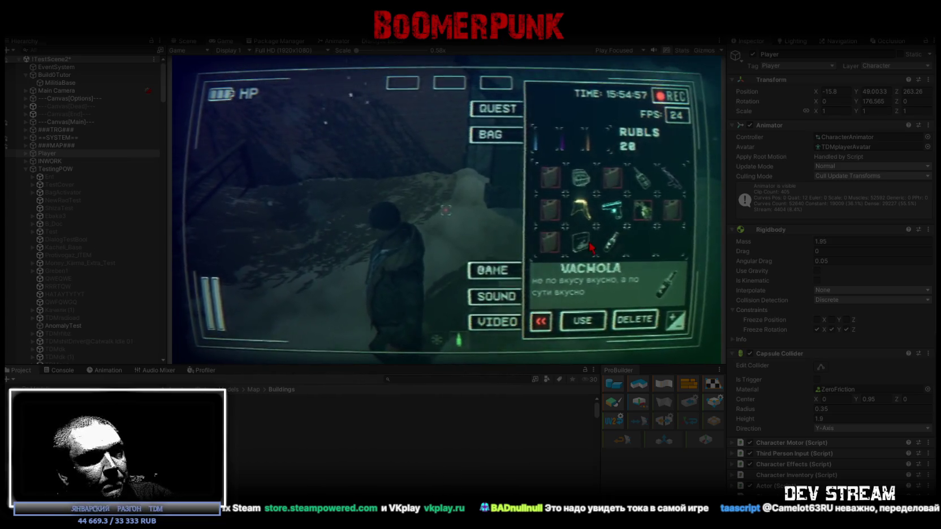
# Maximize the Game view at 3440x1440, close the item description, and move the jar into row three
pyautogui.doubleClick(225, 42)
pyautogui.click(132, 50)
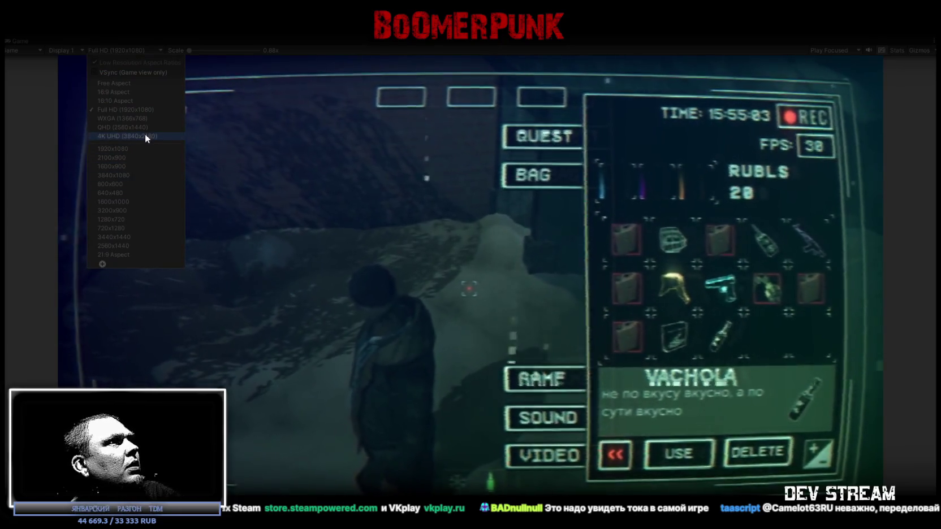
pyautogui.click(119, 237)
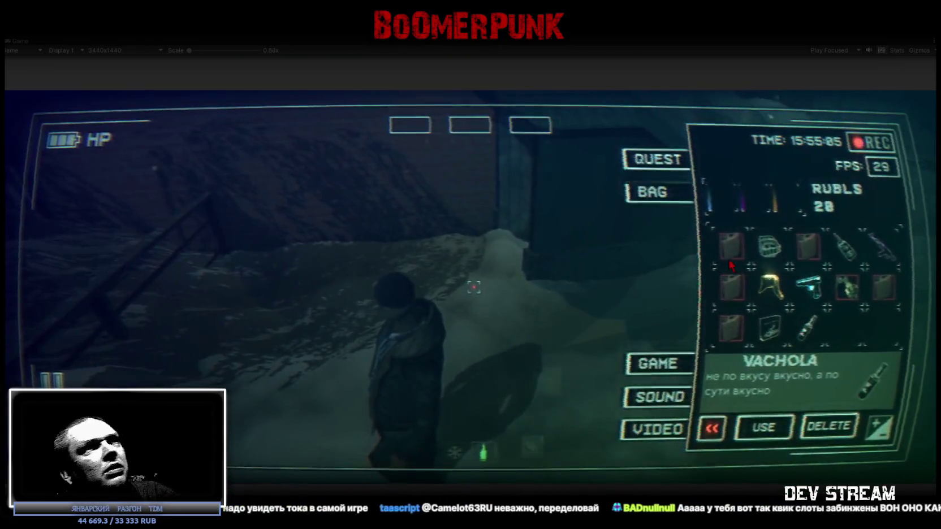
pyautogui.click(391, 237)
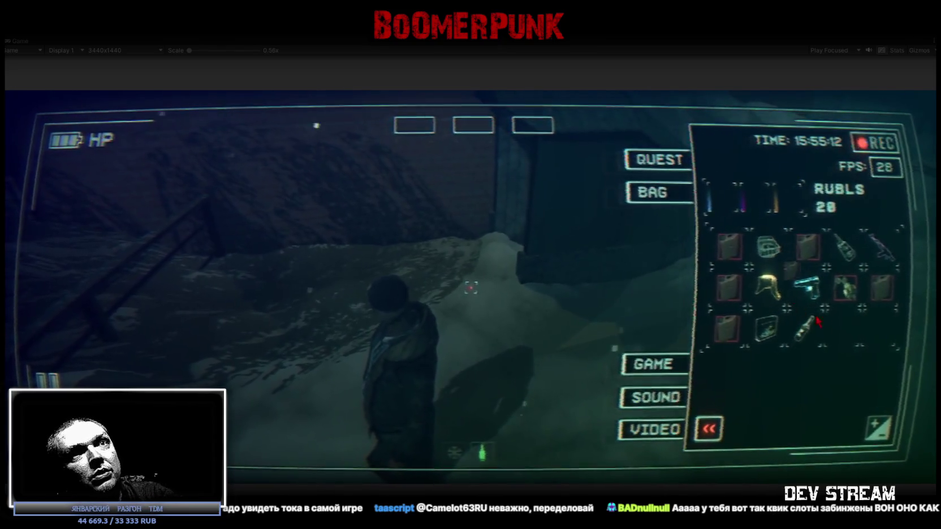
pyautogui.moveTo(849, 341); pyautogui.dragTo(848, 339)
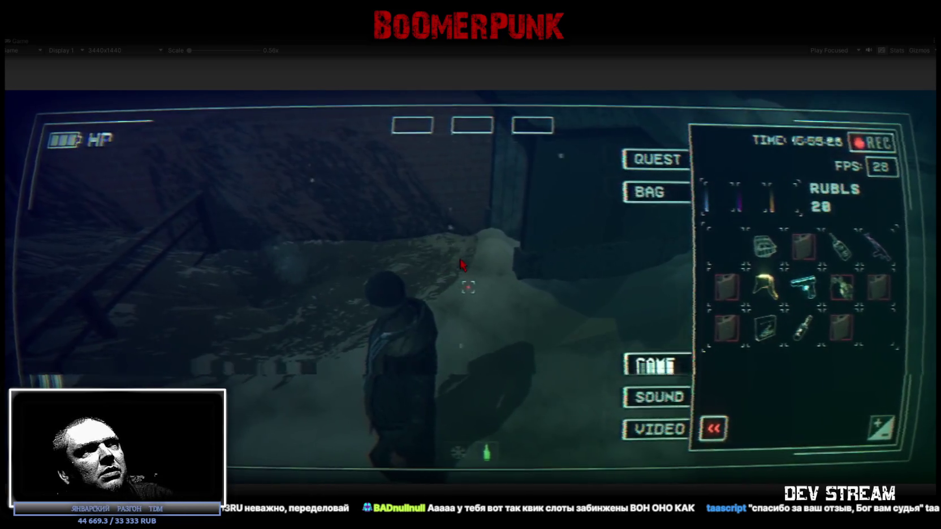
# Equip the pistol in the one-hand slot, view the settings and help, and set 1920x1080
pyautogui.press('Escape')
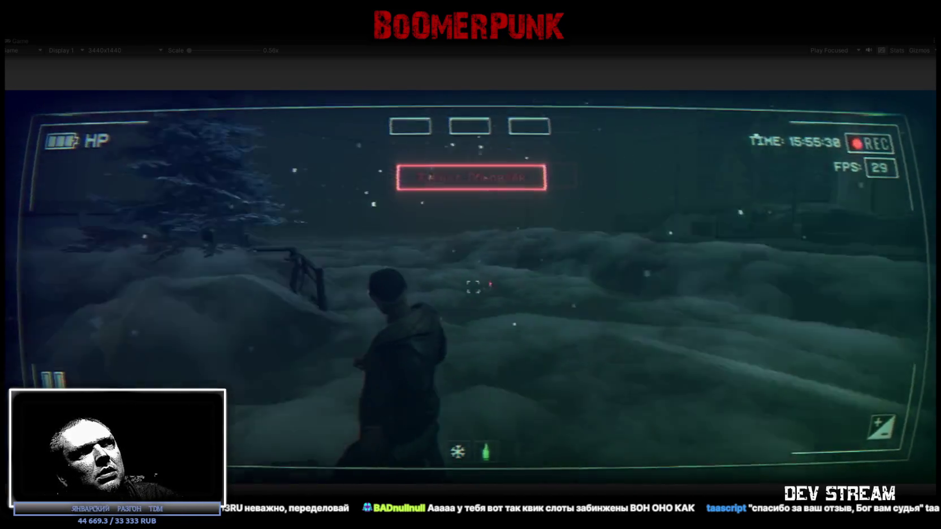
pyautogui.press('Escape')
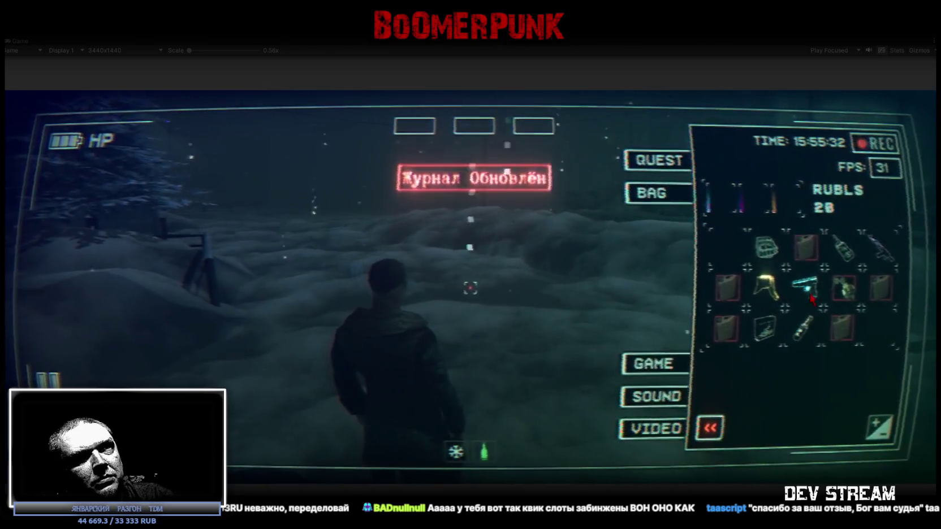
pyautogui.moveTo(719, 212); pyautogui.dragTo(721, 199)
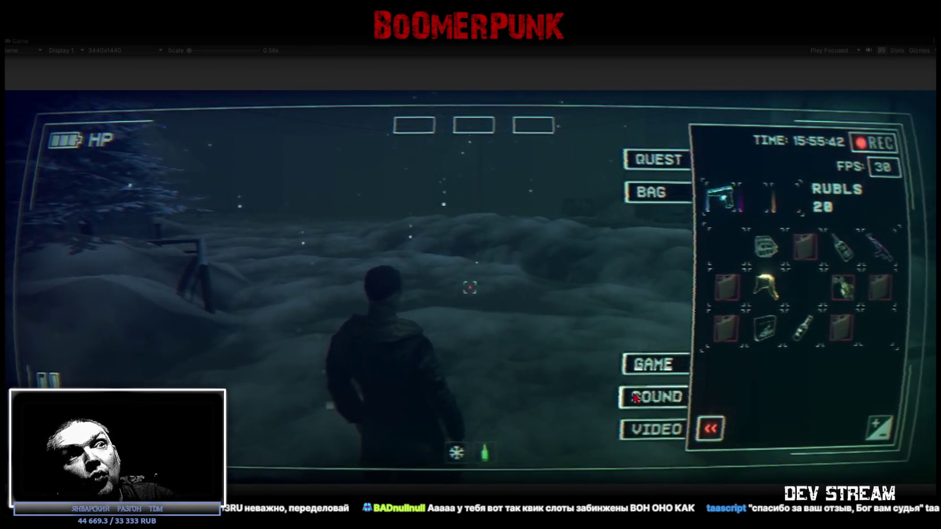
pyautogui.click(659, 370)
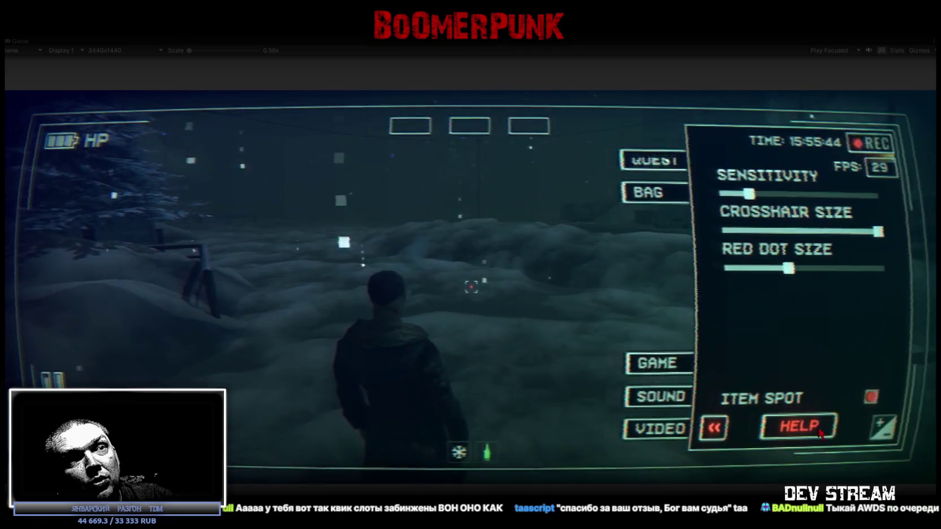
pyautogui.click(788, 427)
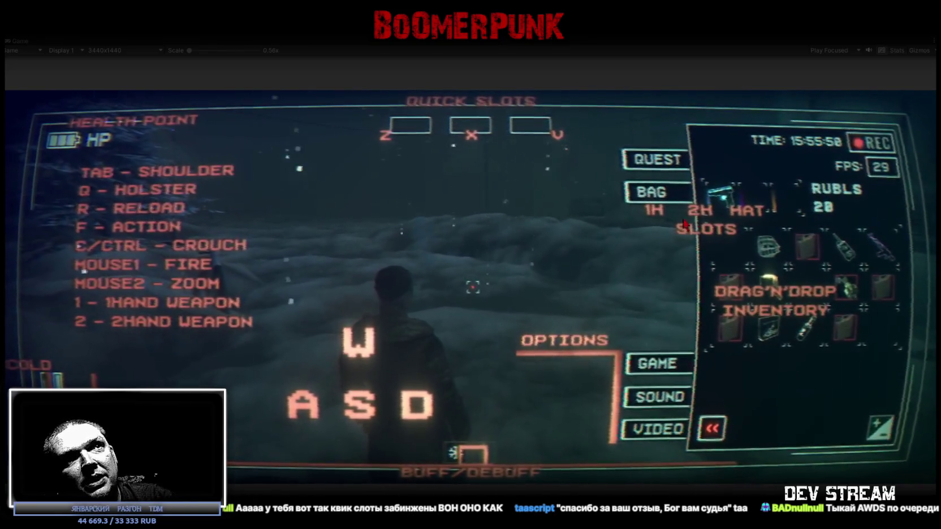
pyautogui.click(123, 50)
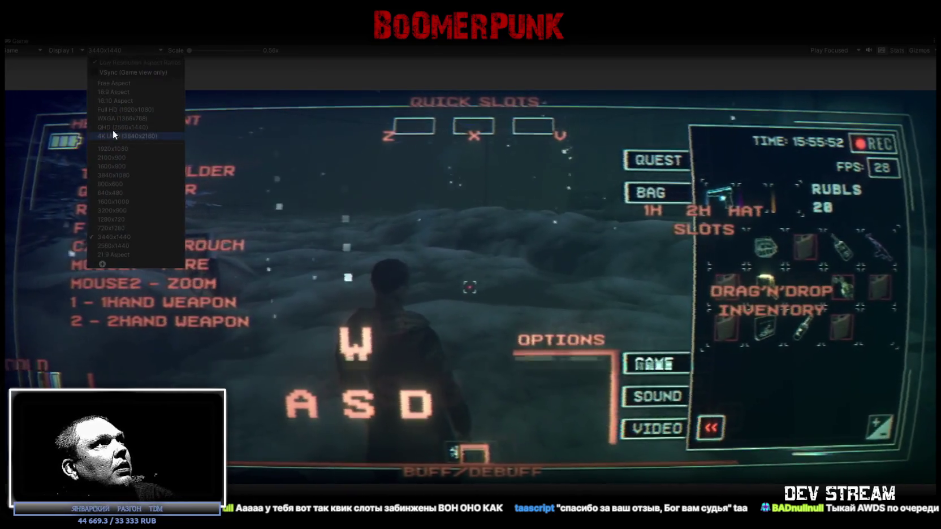
pyautogui.click(123, 149)
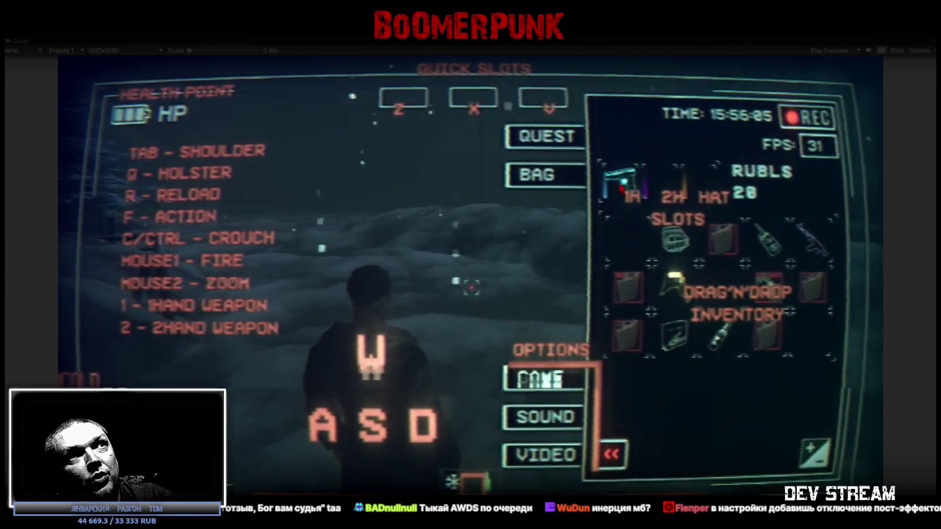
# Equip the yellow hat in the HAT slot, recheck the help overlay, and close the menu
pyautogui.moveTo(676, 282); pyautogui.dragTo(694, 179)
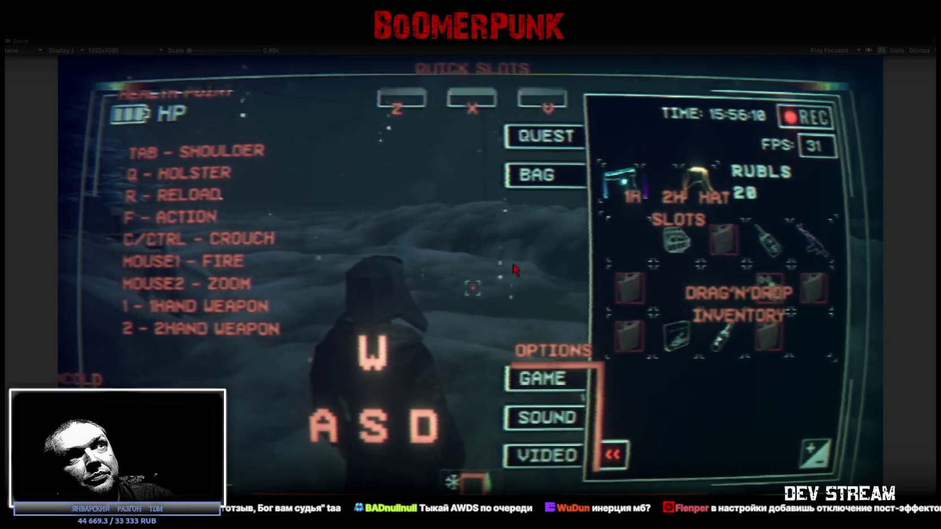
pyautogui.press('Escape')
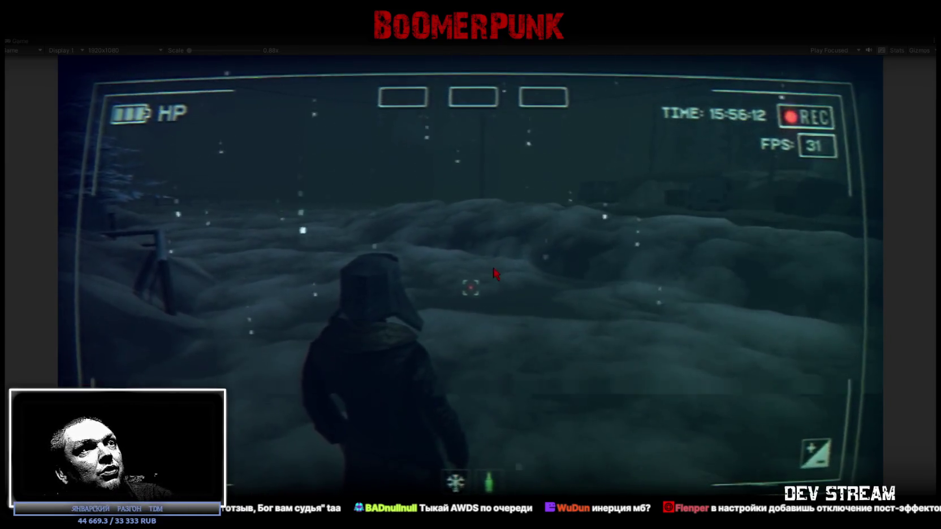
pyautogui.press('Escape')
pyautogui.click(544, 384)
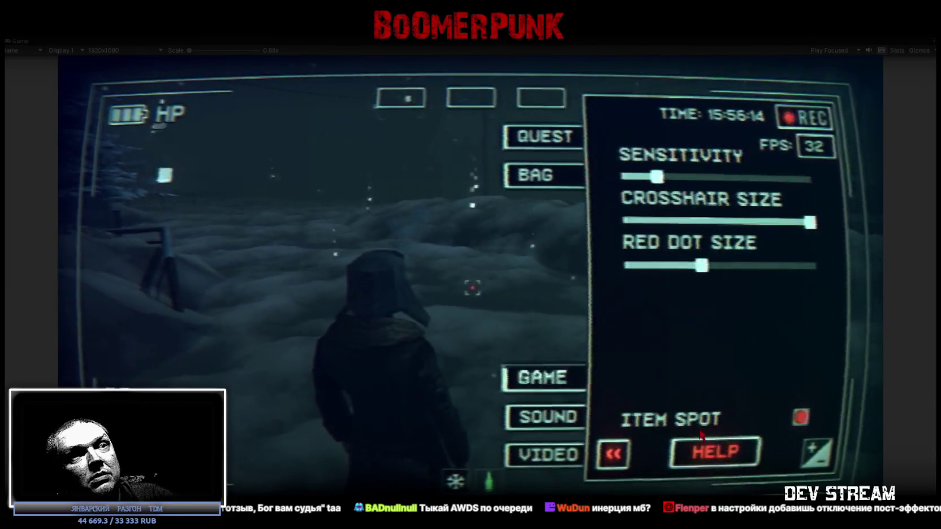
pyautogui.click(714, 452)
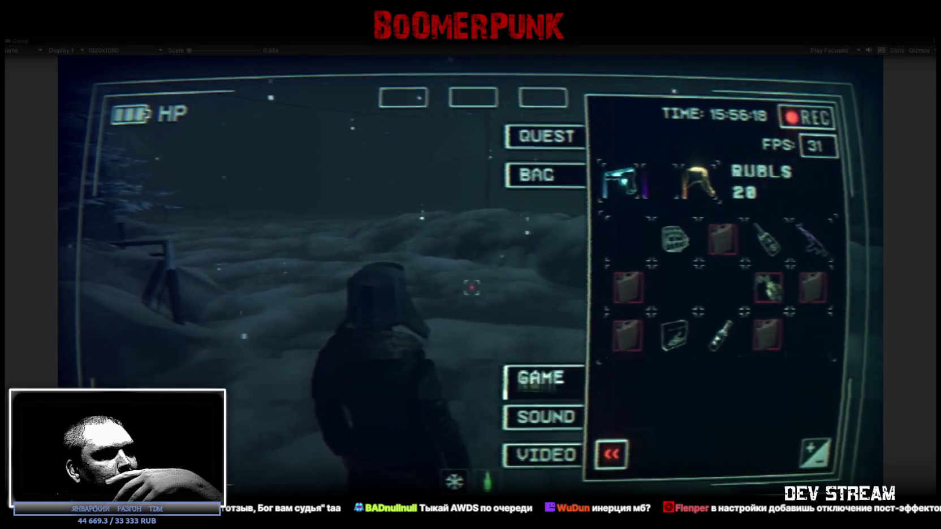
pyautogui.press('Escape')
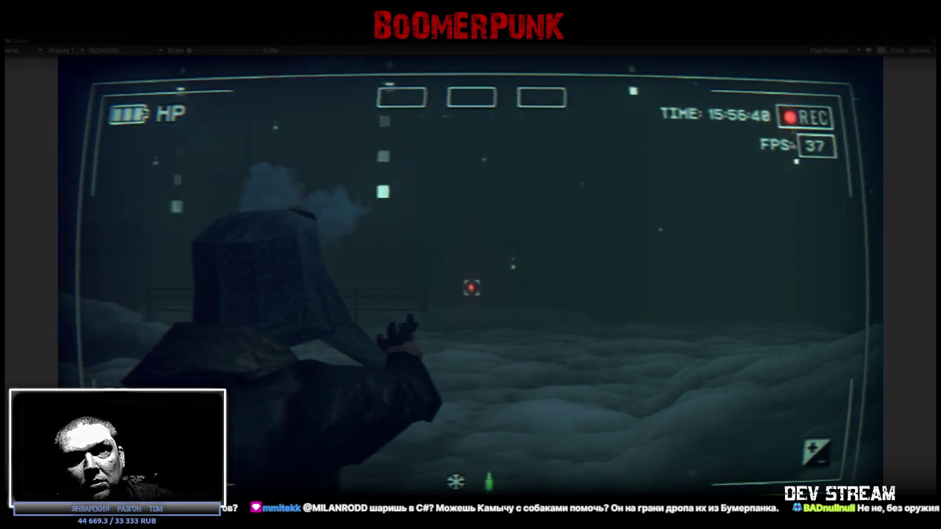
# Walk the character forward through the deep snow
pyautogui.press('w')
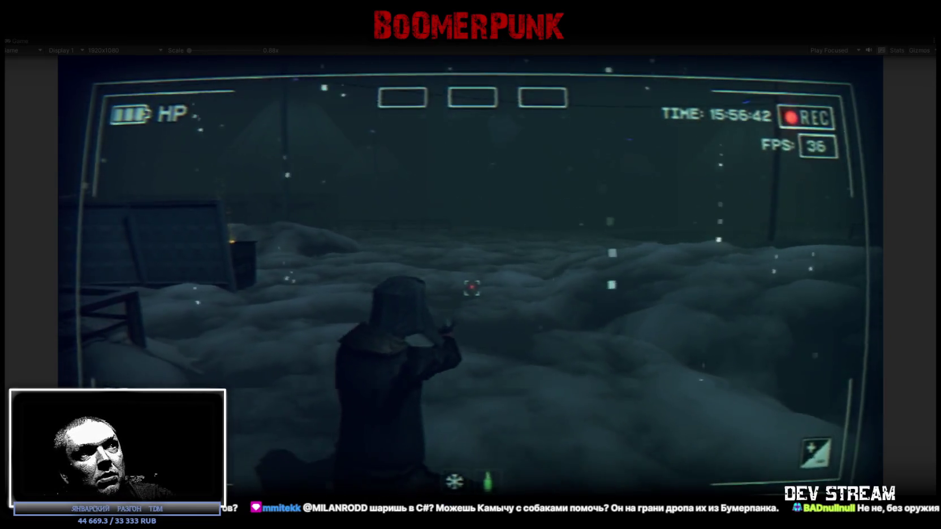
pyautogui.press('w')
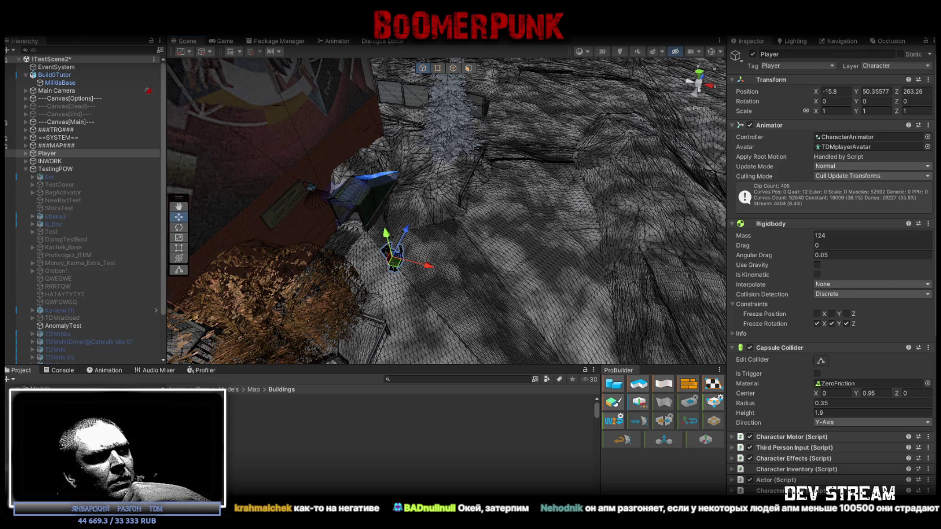
# Select the BaseSector12Snow terrain piece in the Scene view
pyautogui.click(541, 136)
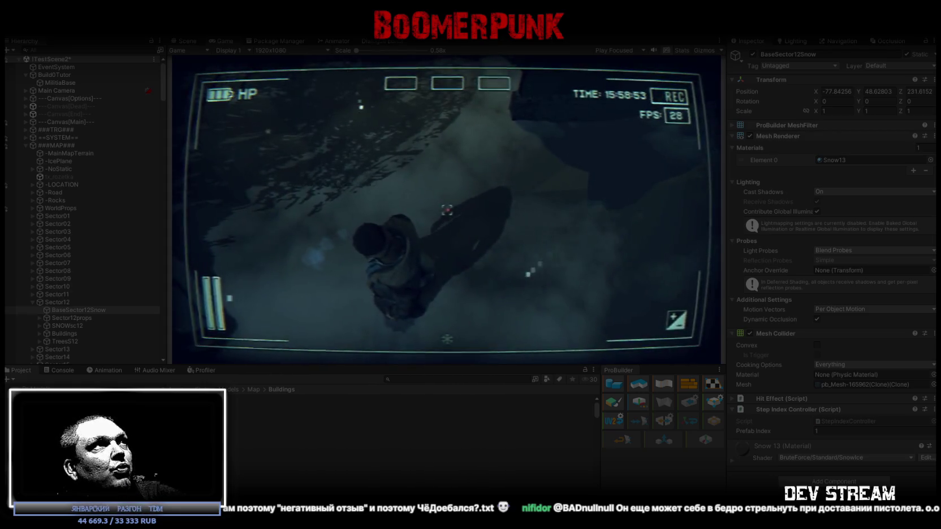
# Maximize the Game view once Play mode has started
pyautogui.doubleClick(222, 41)
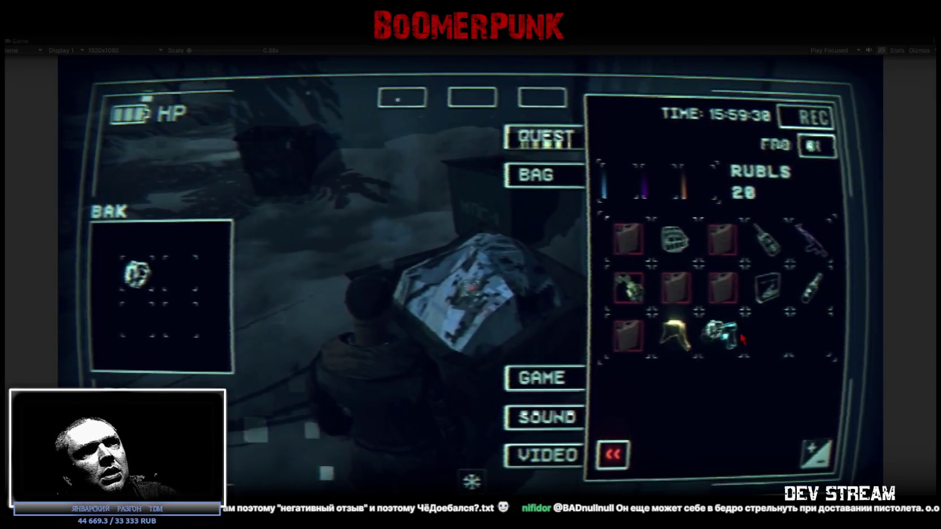
# Open the details of the garbage item in the dumpster's BAK container
pyautogui.click(775, 339)
# Use the first garbage item, then reopen the dumpster container and use three more garbage items
pyautogui.click(677, 453)
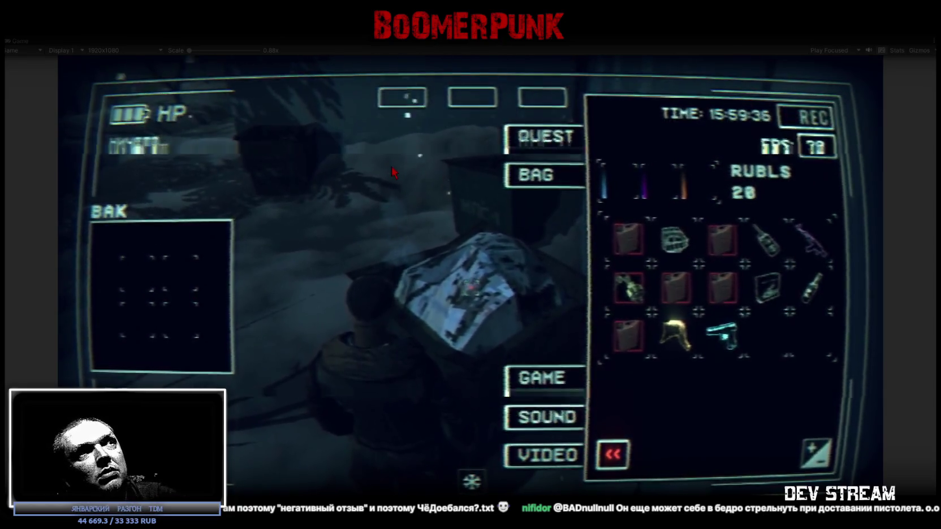
pyautogui.press('Escape')
pyautogui.press('w')
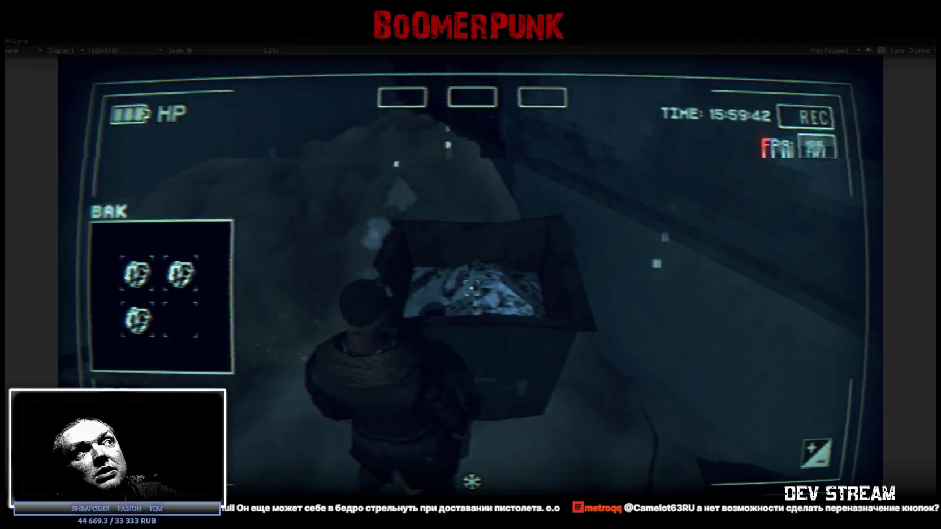
pyautogui.press('Tab')
pyautogui.click(180, 273)
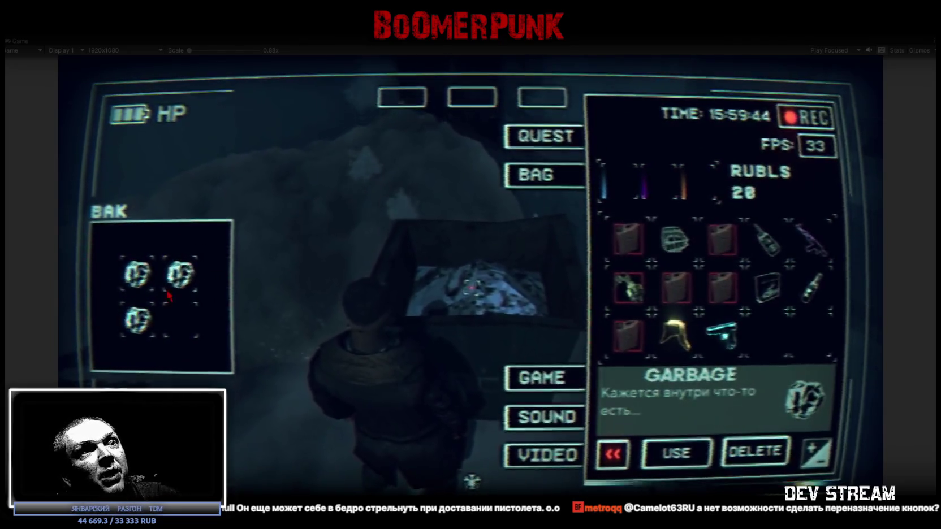
pyautogui.click(680, 453)
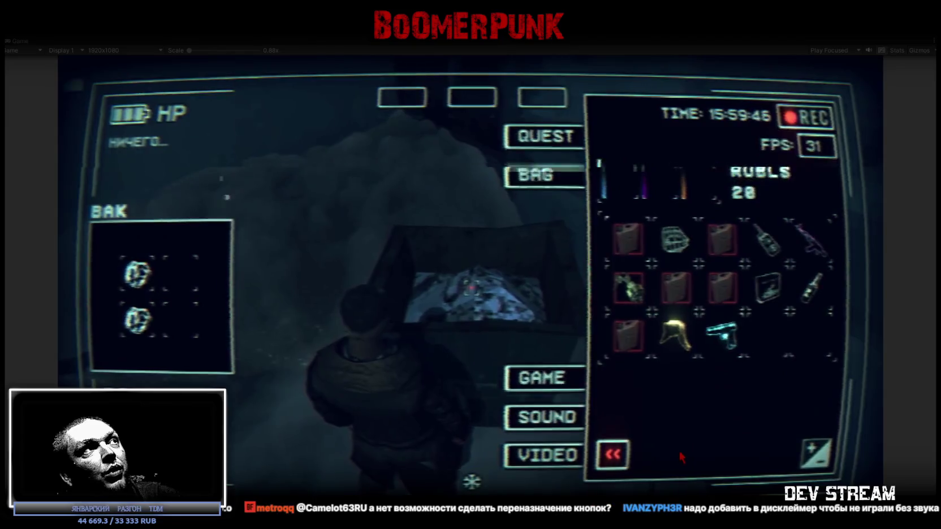
pyautogui.click(143, 276)
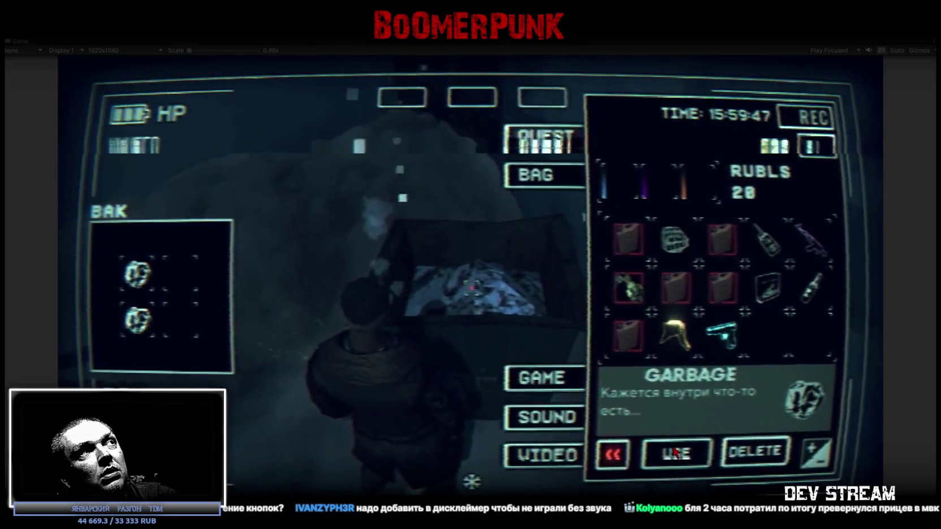
pyautogui.click(673, 452)
pyautogui.click(155, 325)
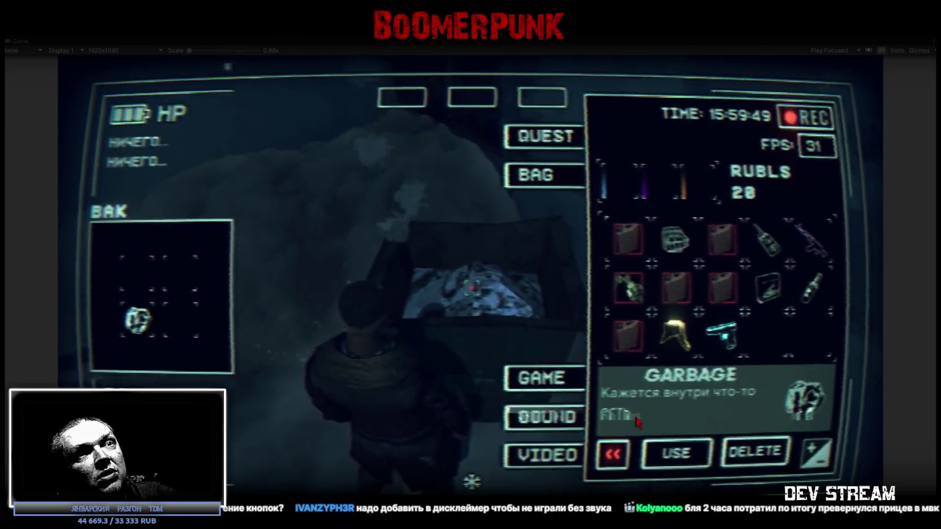
pyautogui.click(689, 457)
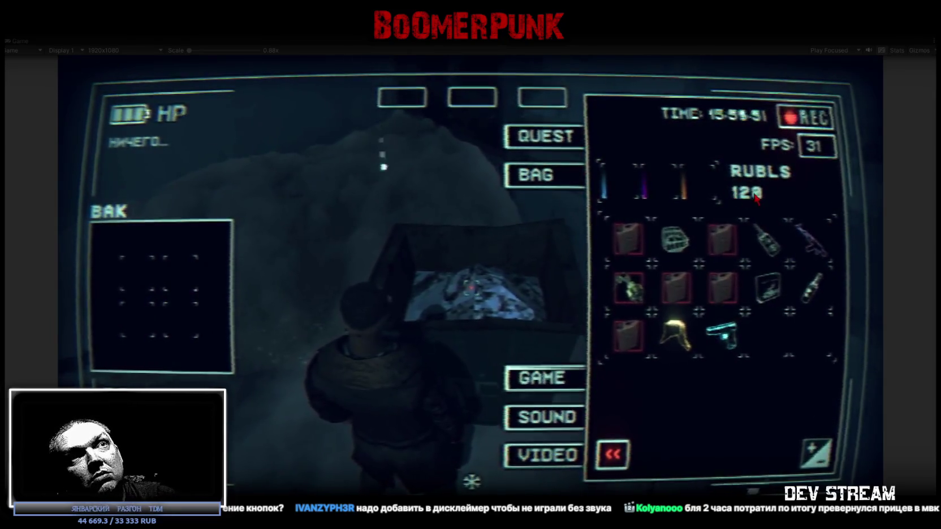
pyautogui.press('Tab')
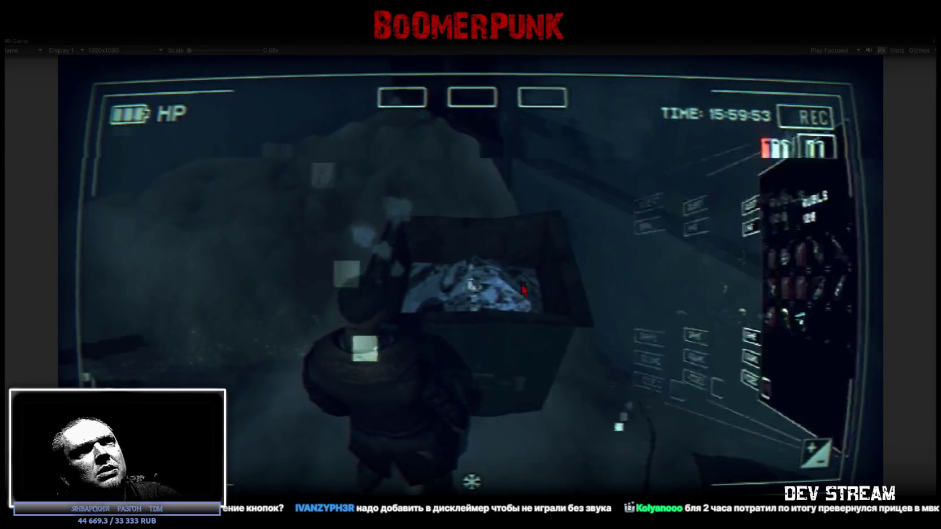
# Reopen the BAK container and use its last three garbage items, raising rubles to 128
pyautogui.press('w')
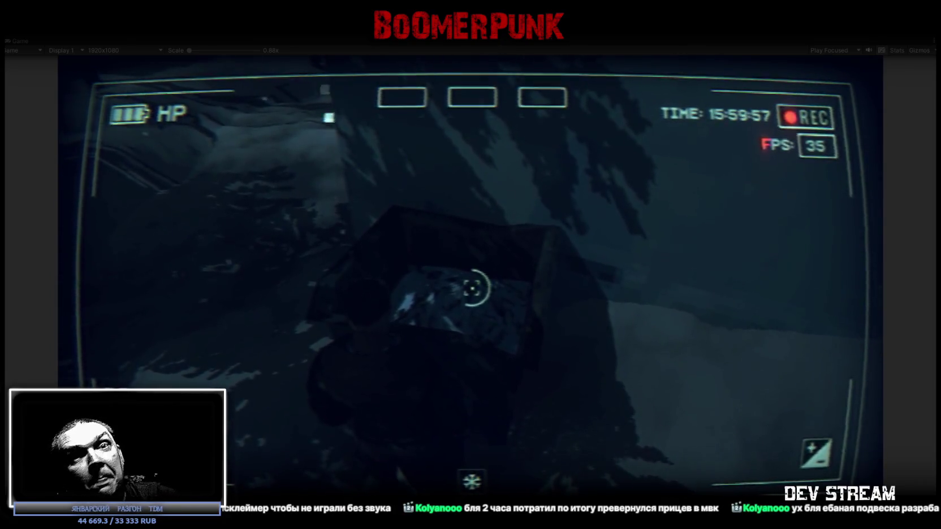
pyautogui.press('e')
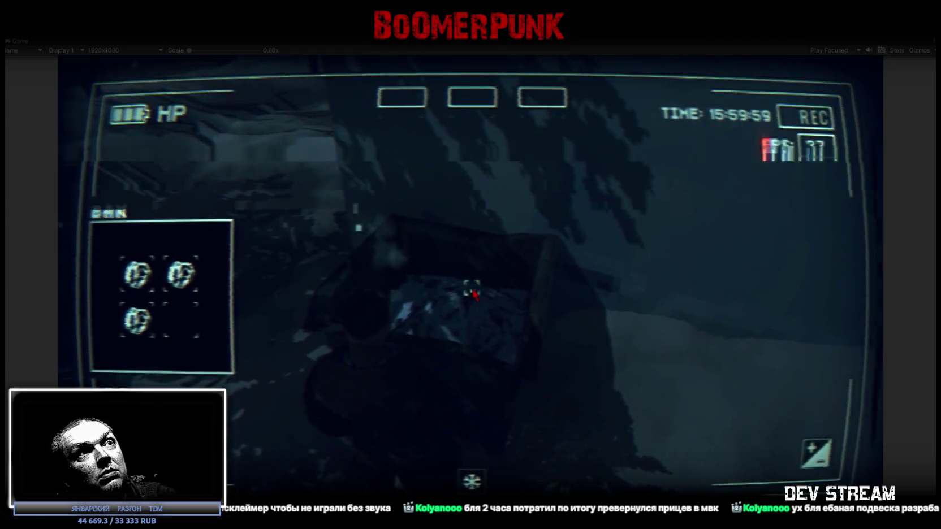
pyautogui.press('Tab')
pyautogui.click(184, 275)
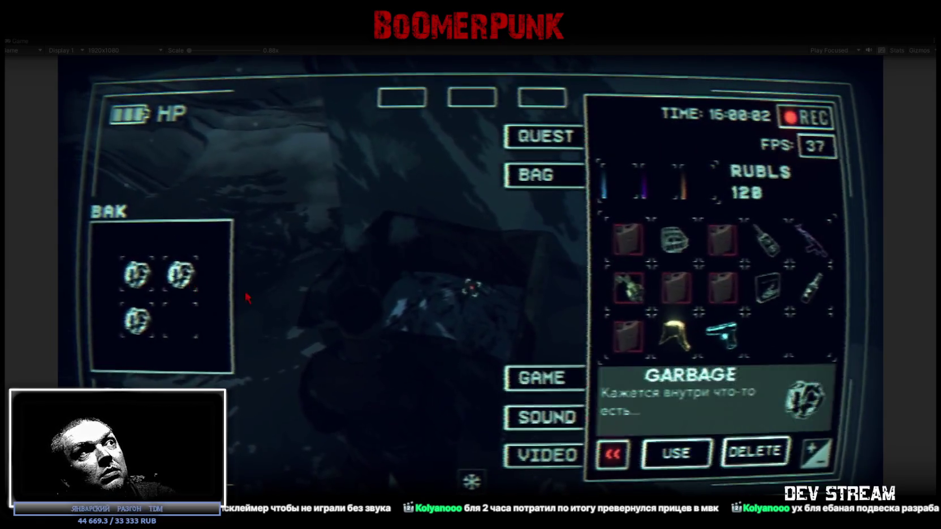
pyautogui.click(674, 452)
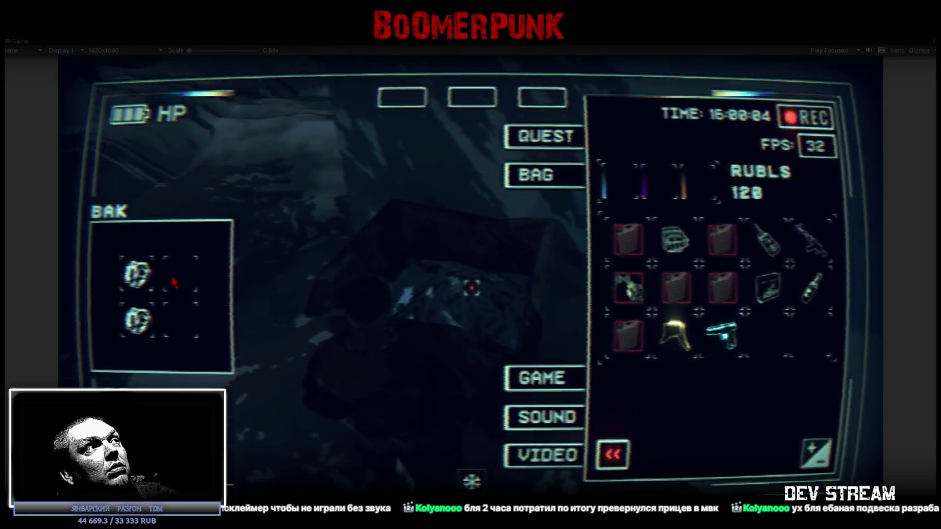
pyautogui.click(138, 274)
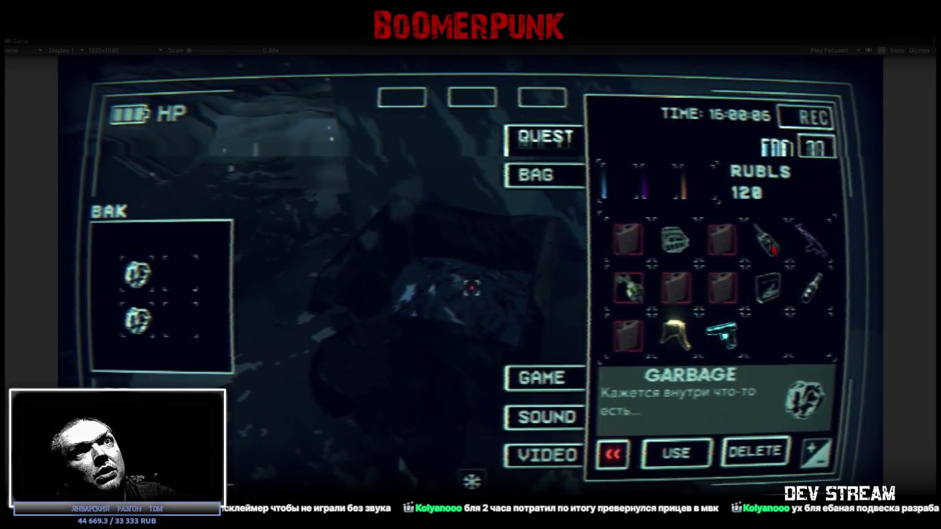
pyautogui.click(690, 451)
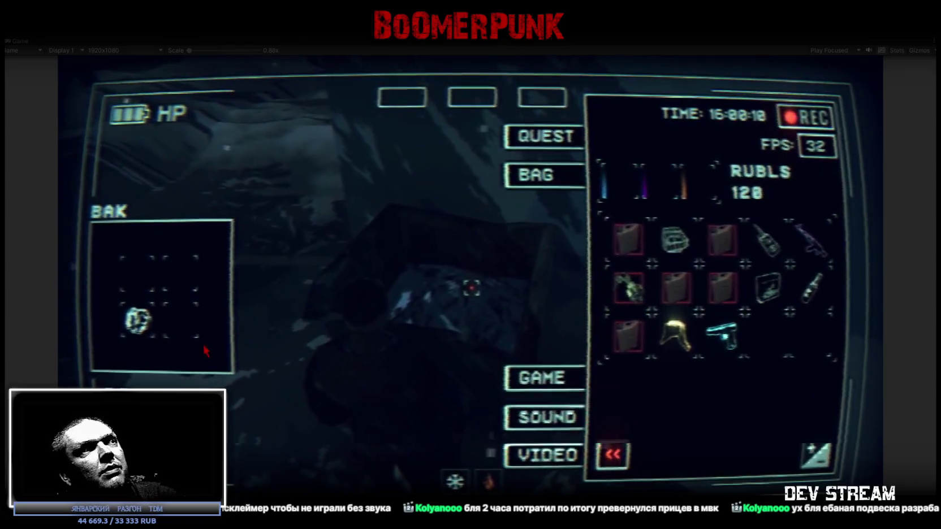
pyautogui.click(144, 323)
pyautogui.click(675, 455)
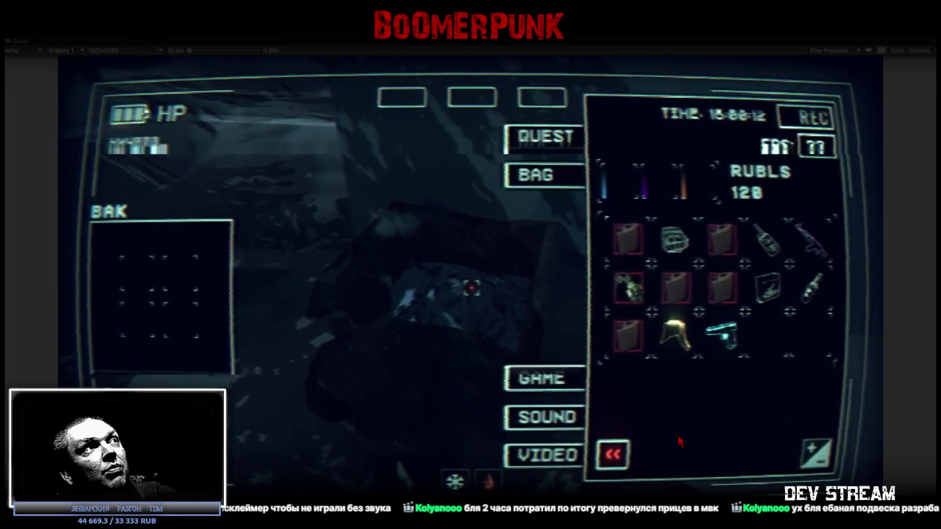
pyautogui.press('Tab')
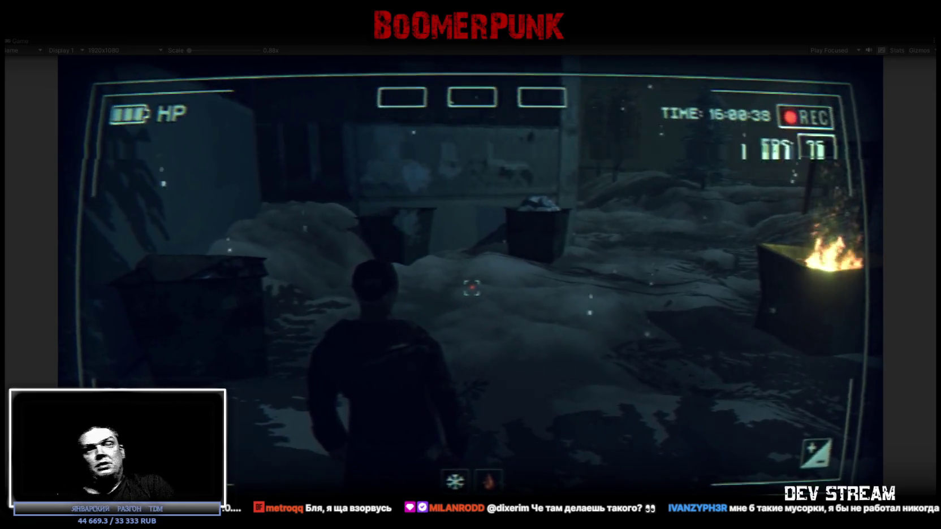
# Walk around near the burning dumpster, then bring up the pause menu's bag inventory
pyautogui.press('w')
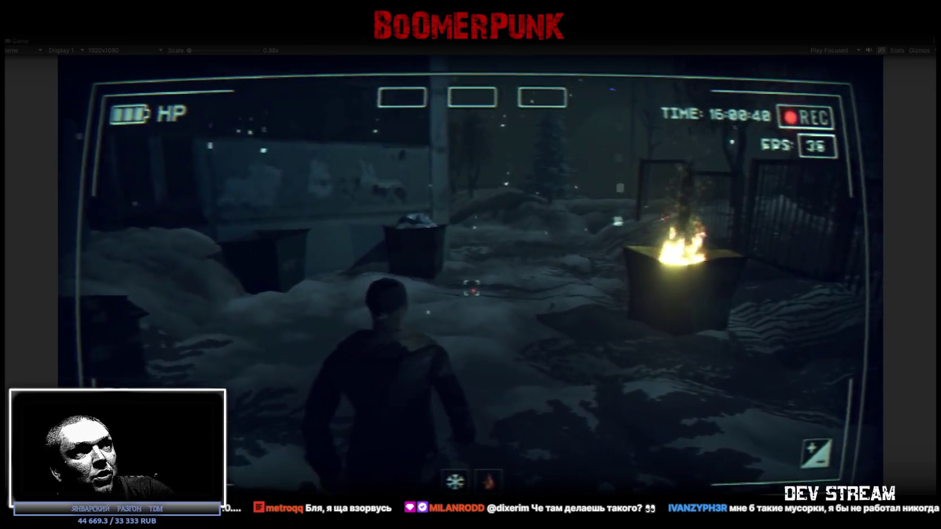
pyautogui.press('Escape')
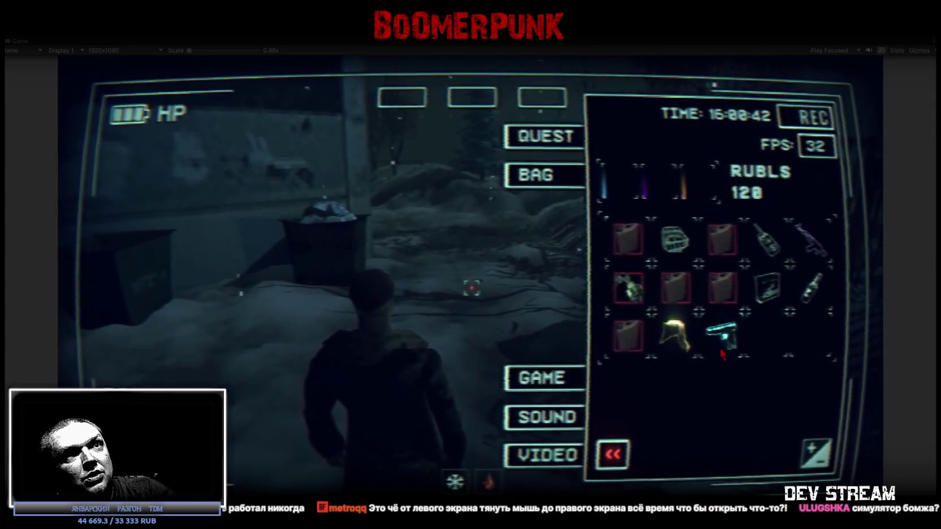
pyautogui.press('Escape')
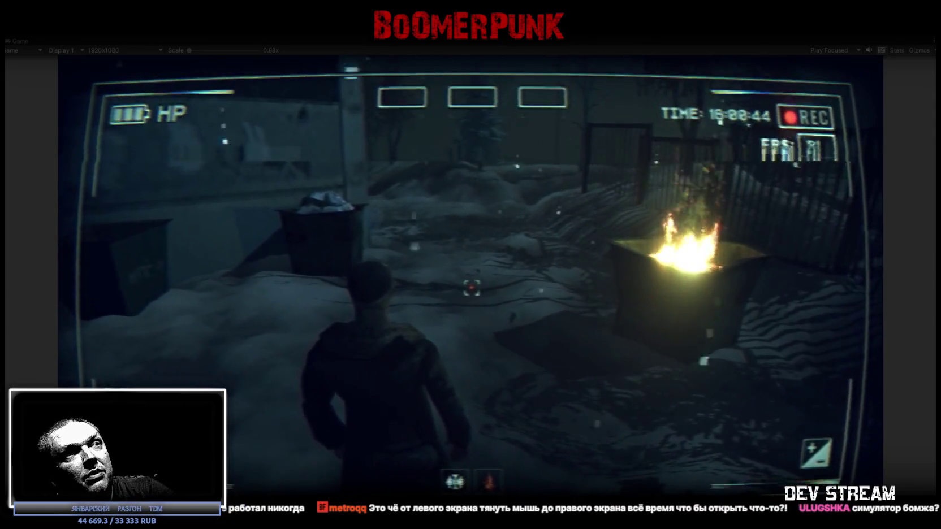
pyautogui.press('w')
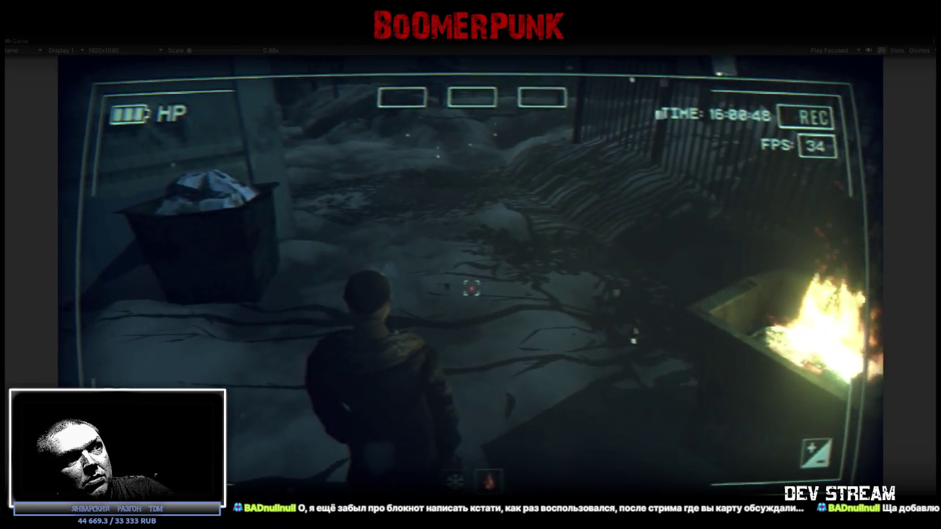
pyautogui.press('w')
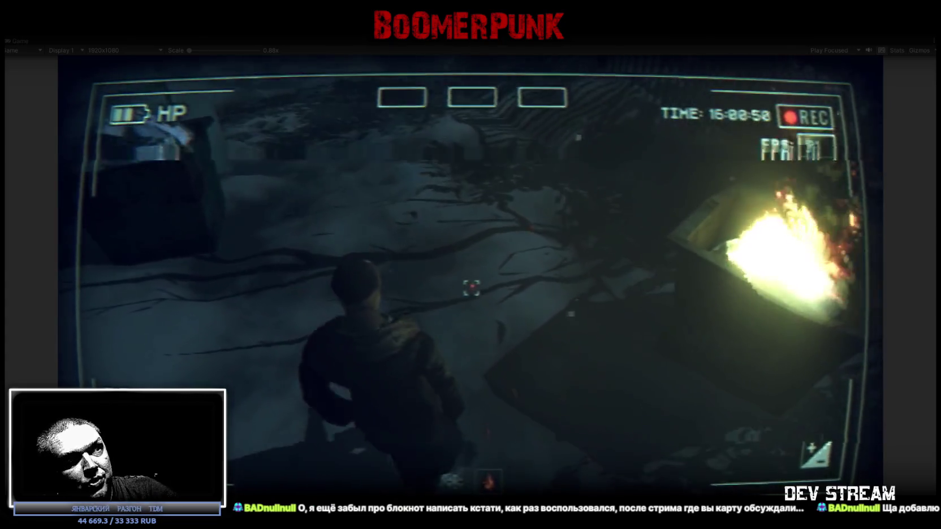
pyautogui.press('s')
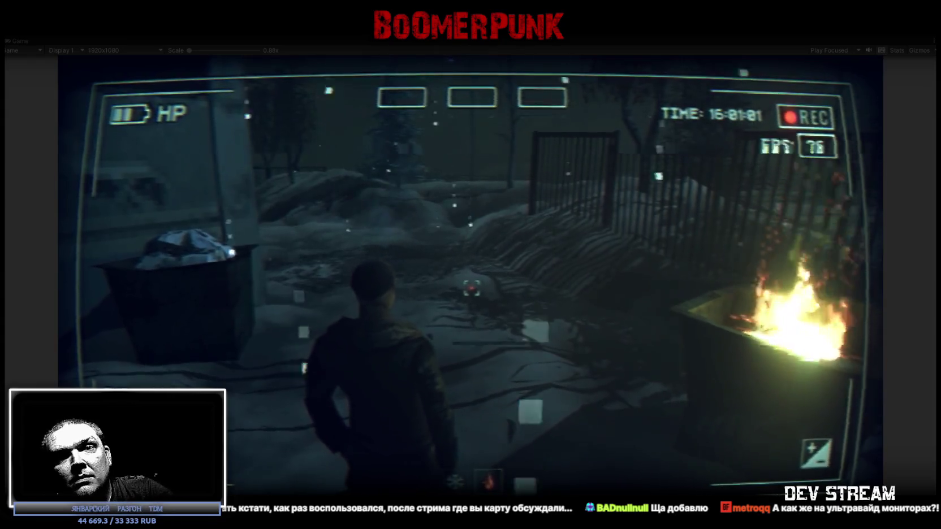
pyautogui.press('Escape')
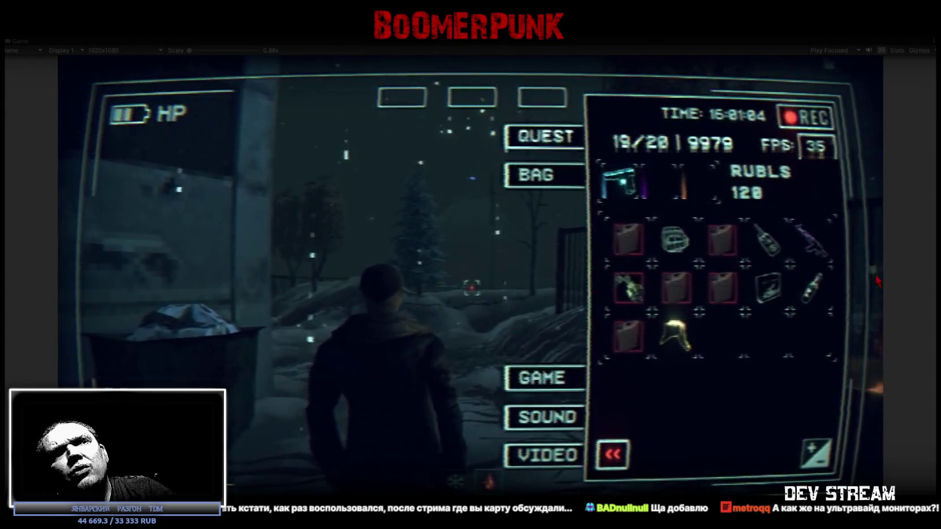
# Add the test line 'sad asd asdas asdasd asd asd asd asa d' to the notepad page
pyautogui.click(581, 136)
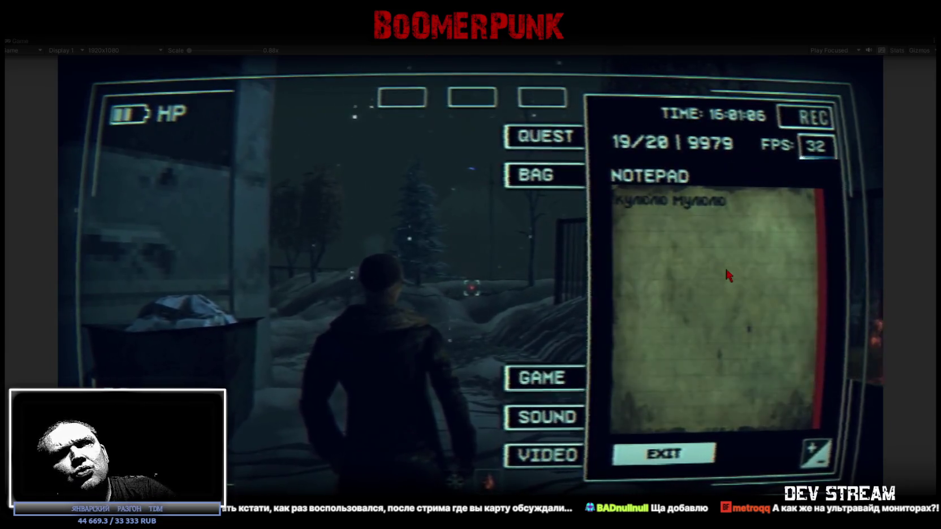
pyautogui.write('sad asd asdas')
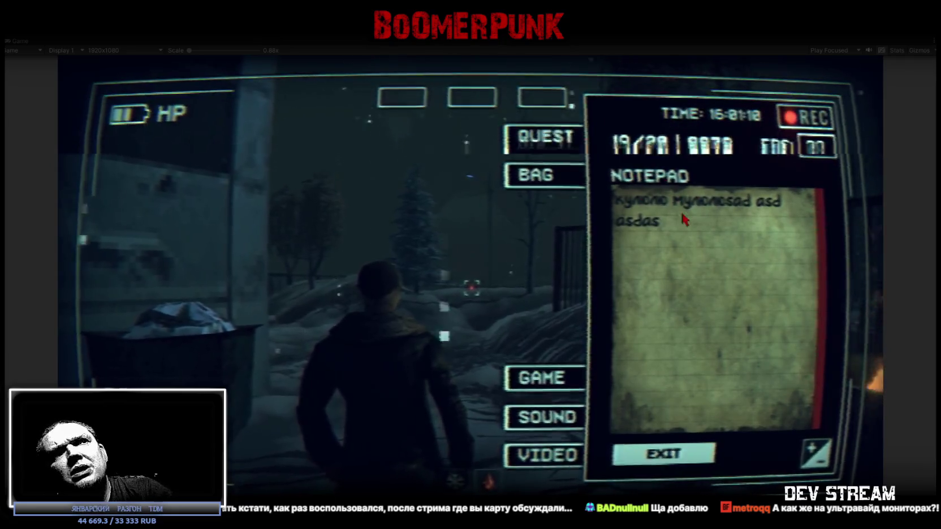
pyautogui.write(' asdasd asd asd asd ')
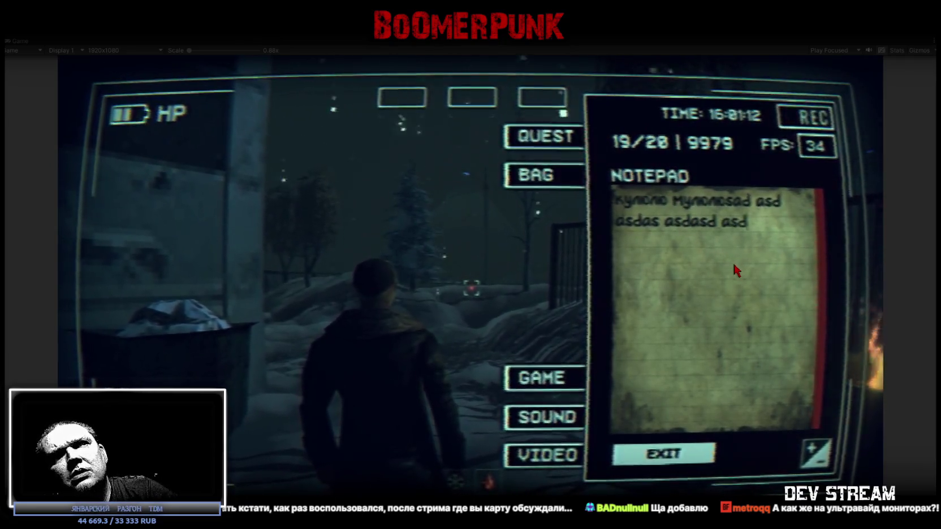
pyautogui.write('asa d')
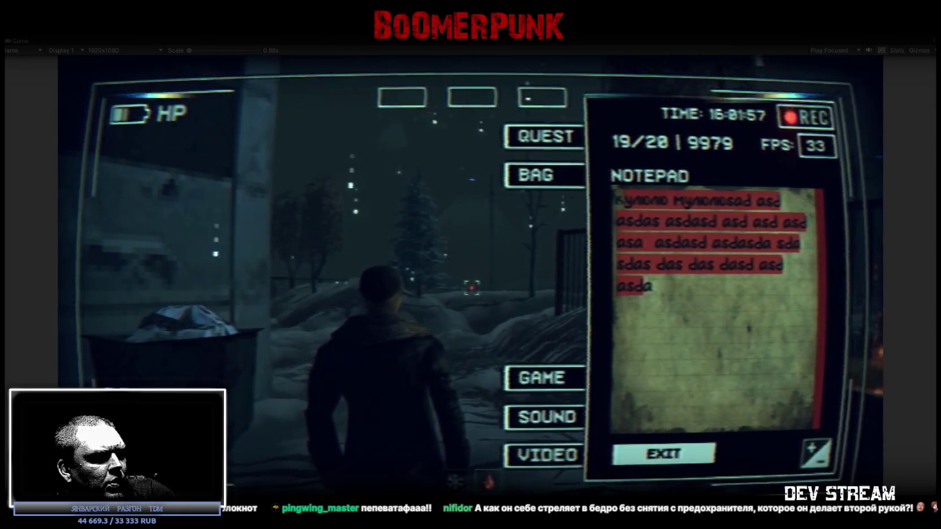
pyautogui.click(557, 138)
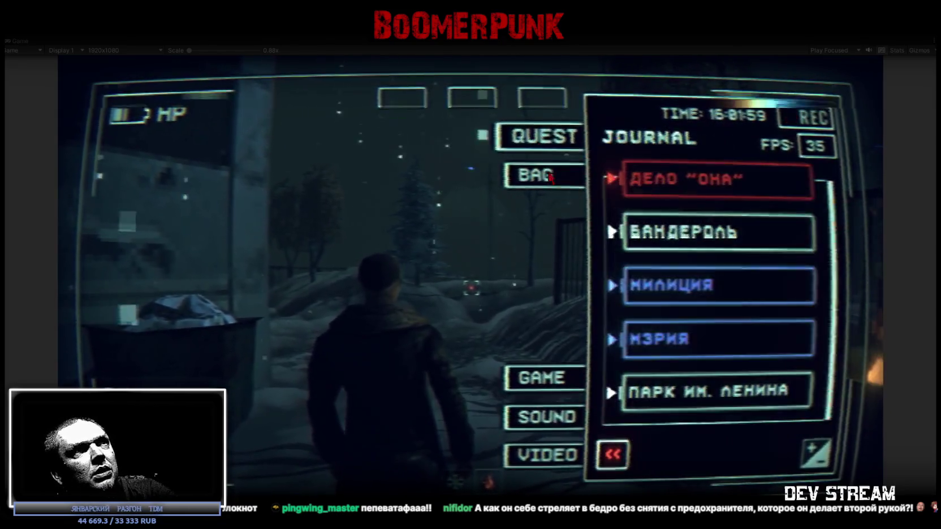
# Browse the journal's five quests, from ДЕЛО "ОНА" to ПАРК ИМ. ЛЕНИНА, then resume play
pyautogui.click(573, 177)
pyautogui.click(531, 144)
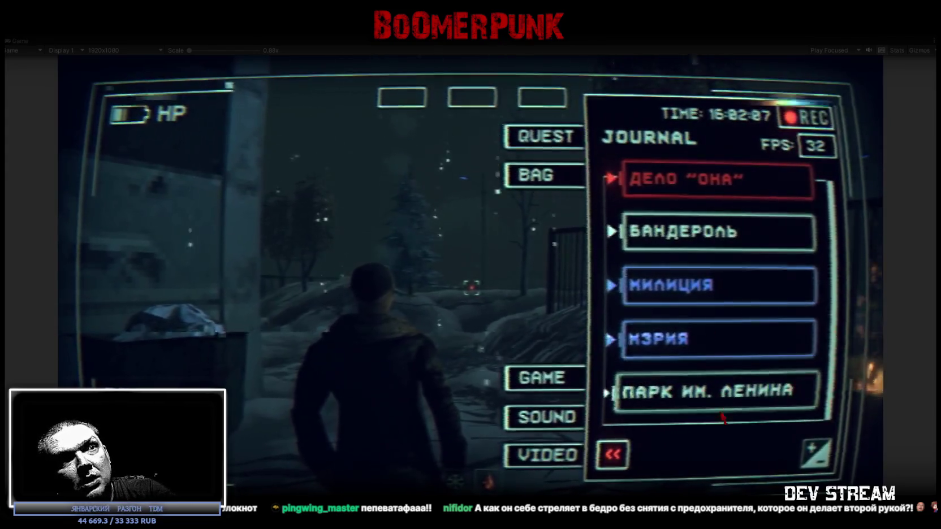
pyautogui.scroll(-2, 756, 342)
pyautogui.scroll(2, 756, 342)
pyautogui.scroll(-1, 755, 342)
pyautogui.scroll(1, 754, 342)
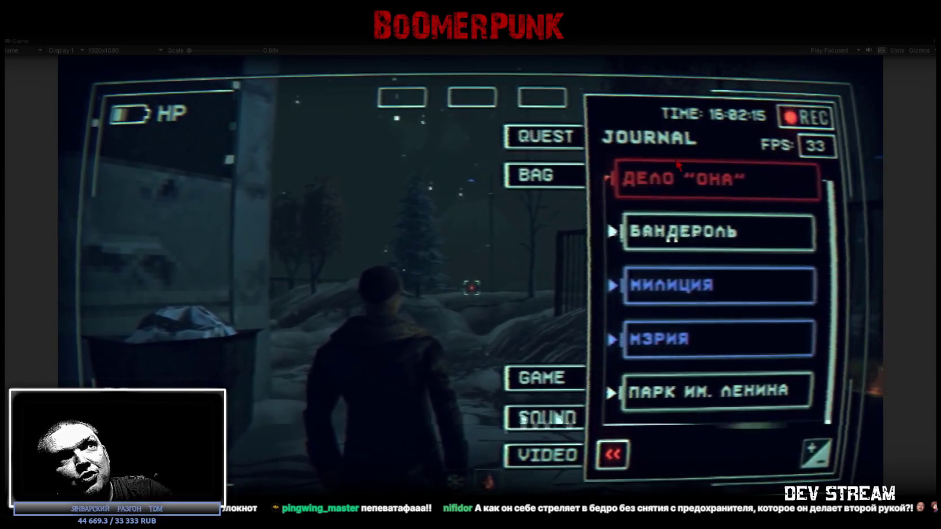
pyautogui.scroll(-1, 718, 335)
pyautogui.scroll(2, 718, 334)
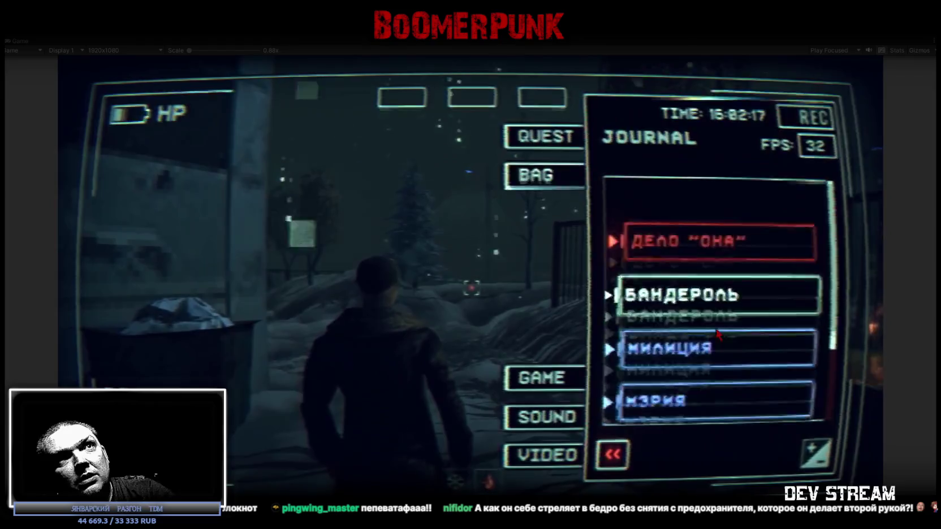
pyautogui.scroll(-1, 715, 325)
pyautogui.scroll(1, 715, 325)
pyautogui.scroll(-1, 719, 205)
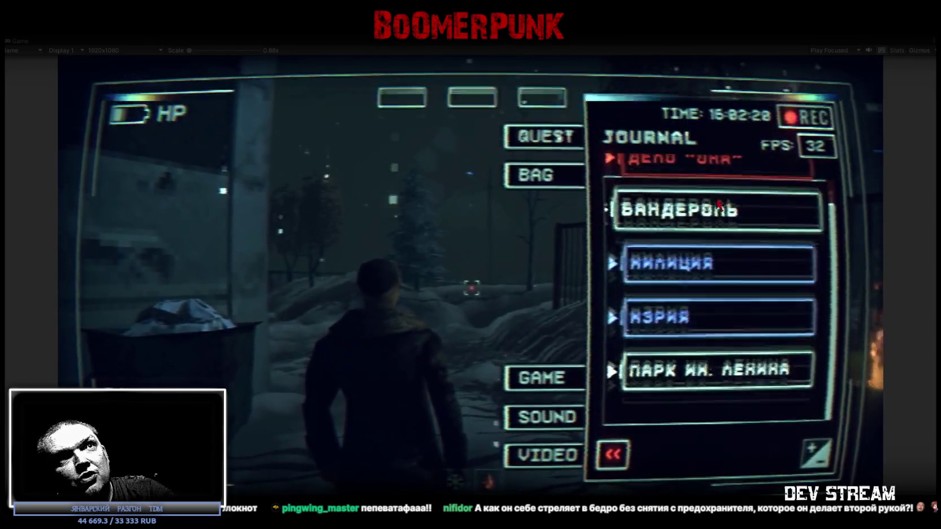
pyautogui.scroll(1, 719, 204)
pyautogui.scroll(-3, 707, 268)
pyautogui.scroll(3, 706, 268)
pyautogui.scroll(-1, 707, 296)
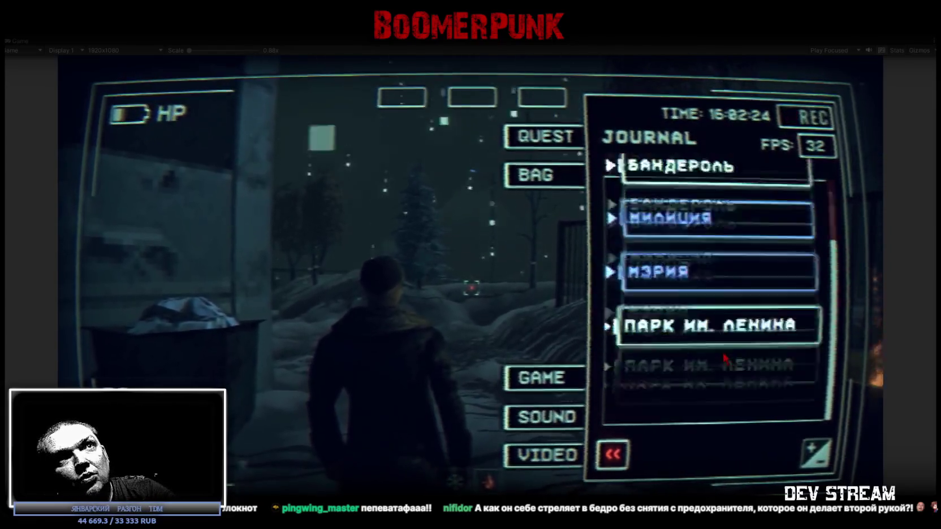
pyautogui.scroll(-1, 722, 355)
pyautogui.scroll(2, 720, 354)
pyautogui.scroll(-1, 718, 353)
pyautogui.scroll(1, 718, 354)
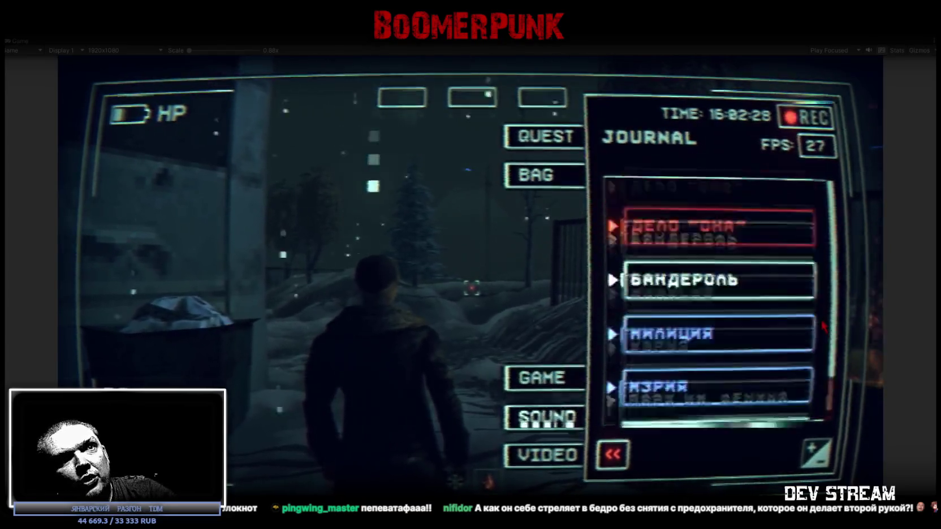
pyautogui.scroll(1, 750, 419)
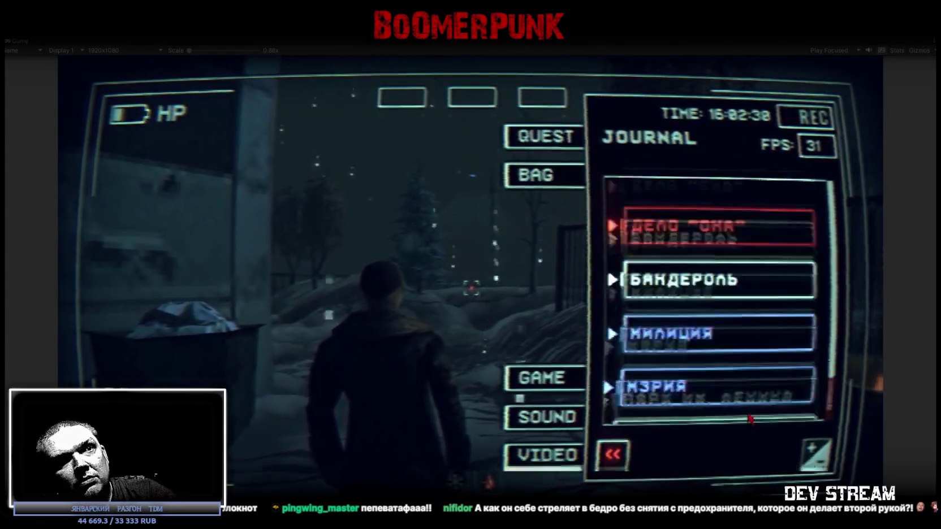
pyautogui.scroll(1, 750, 419)
pyautogui.scroll(1, 752, 417)
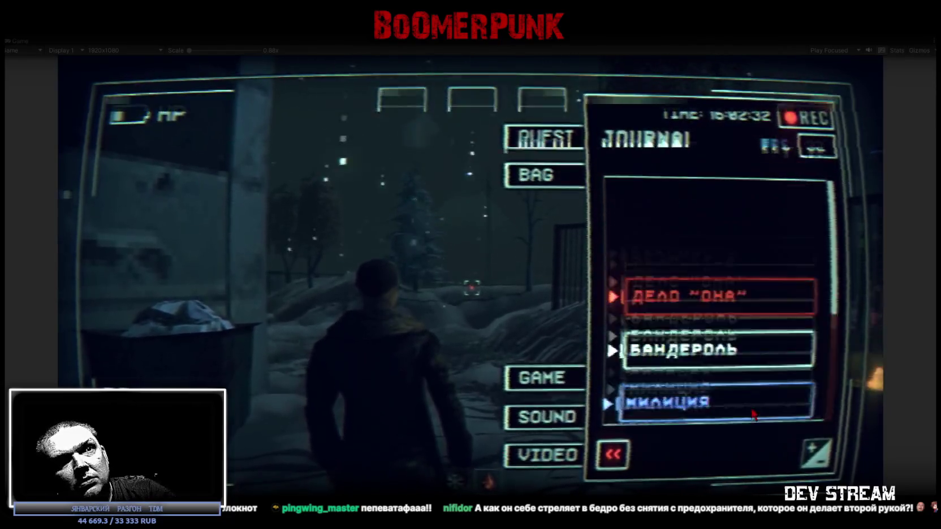
pyautogui.scroll(-2, 752, 413)
pyautogui.scroll(-1, 750, 406)
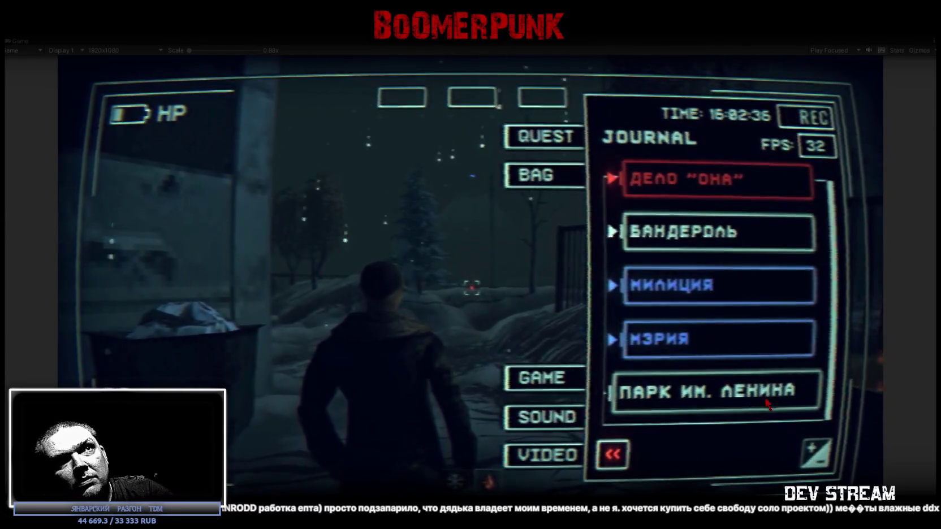
pyautogui.scroll(-1, 775, 393)
pyautogui.scroll(-1, 795, 357)
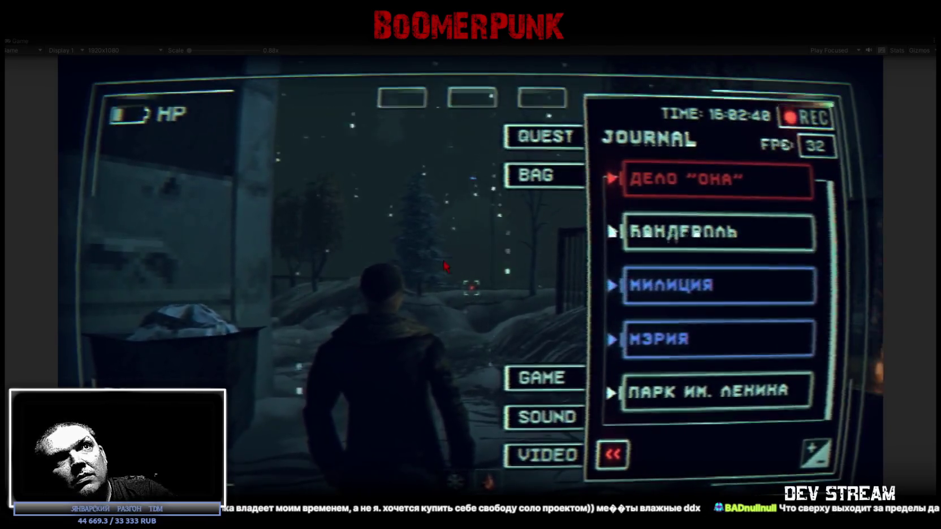
pyautogui.press('Escape')
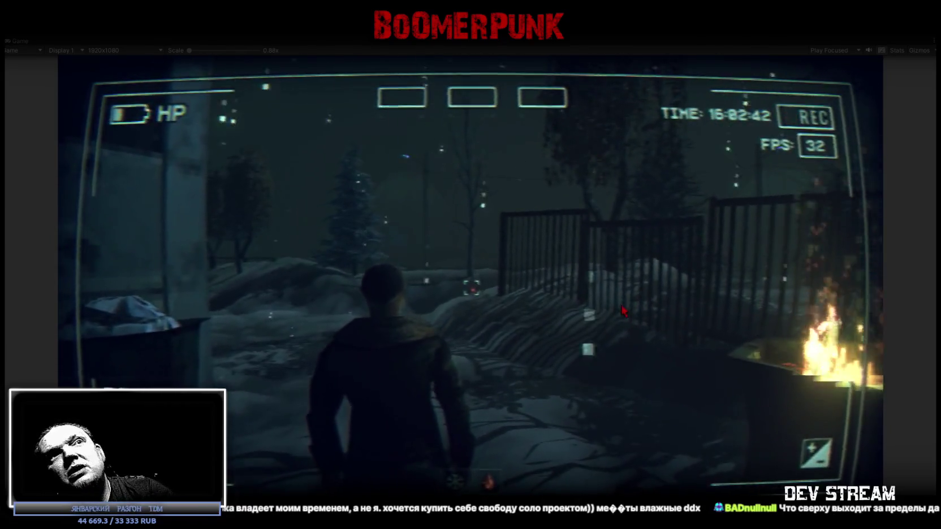
# Walk the character past the burning barrel, across the snowy yard and through the gate
pyautogui.press('w')
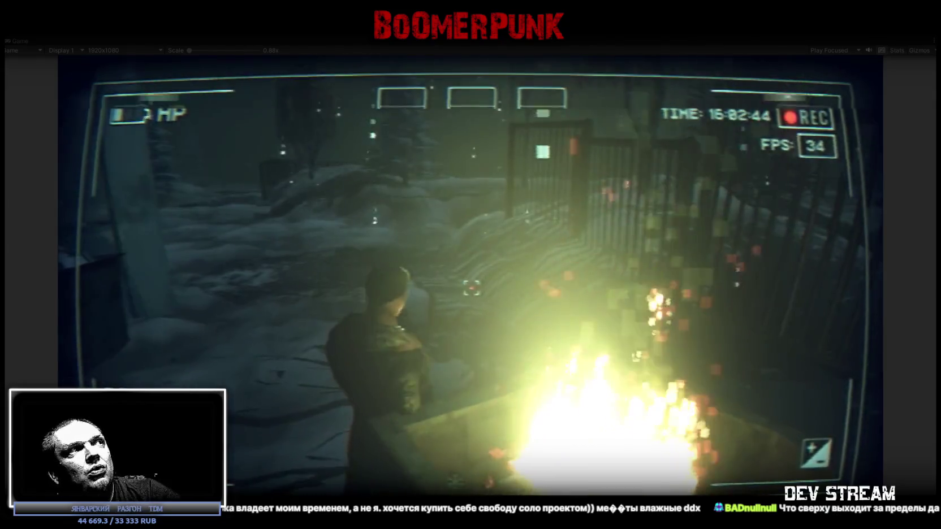
pyautogui.press('a')
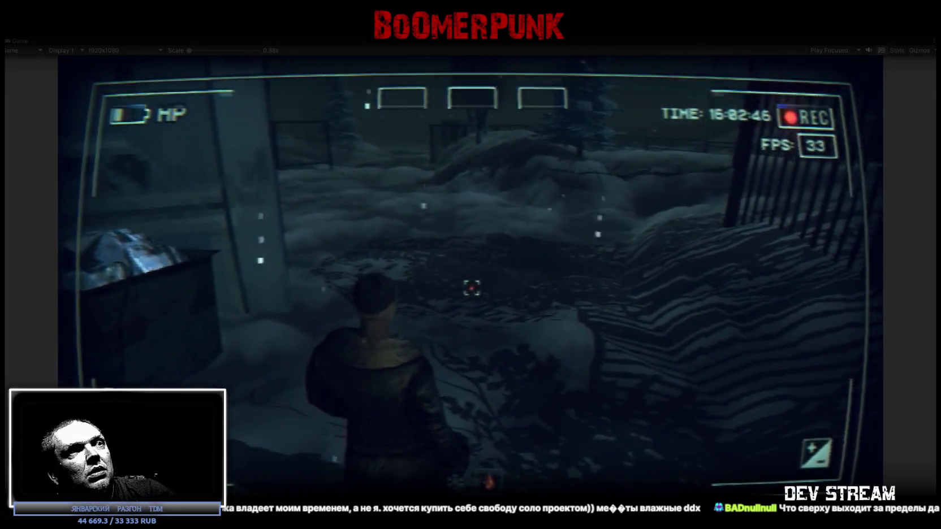
pyautogui.press('w')
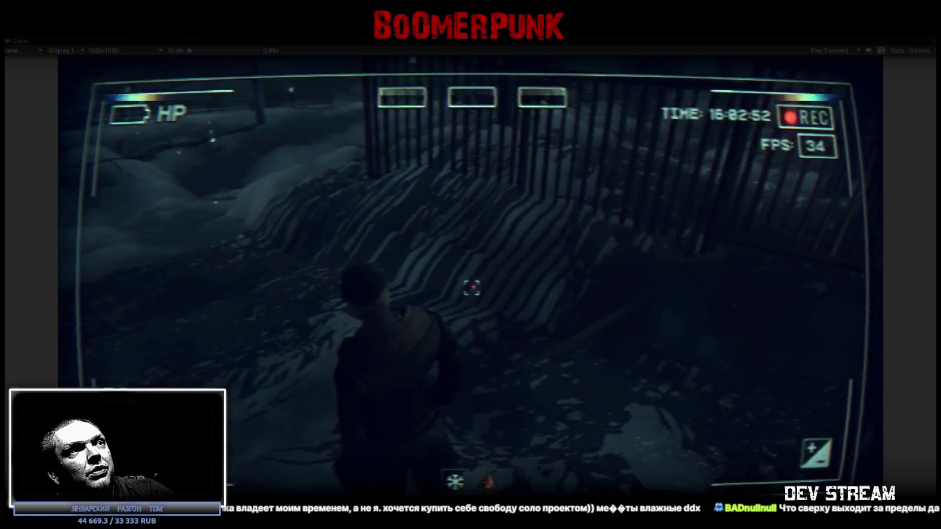
pyautogui.press('w')
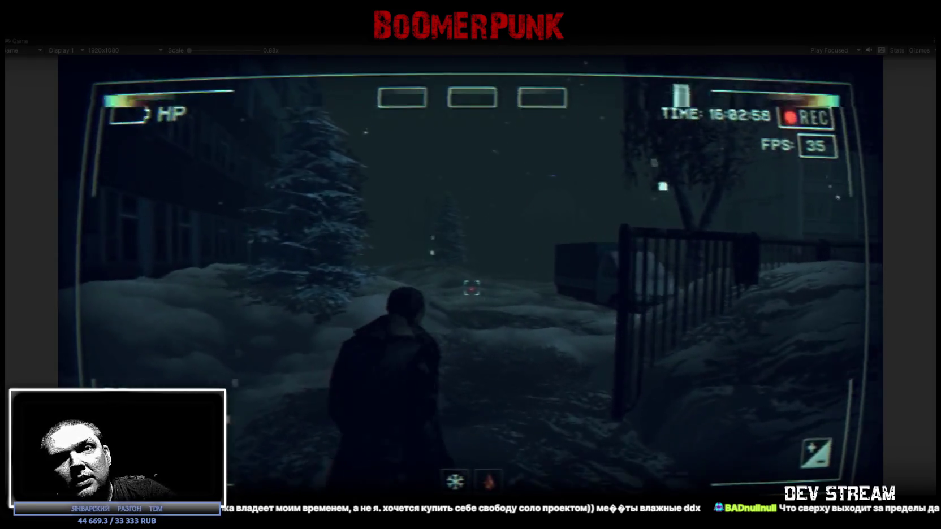
pyautogui.press('w')
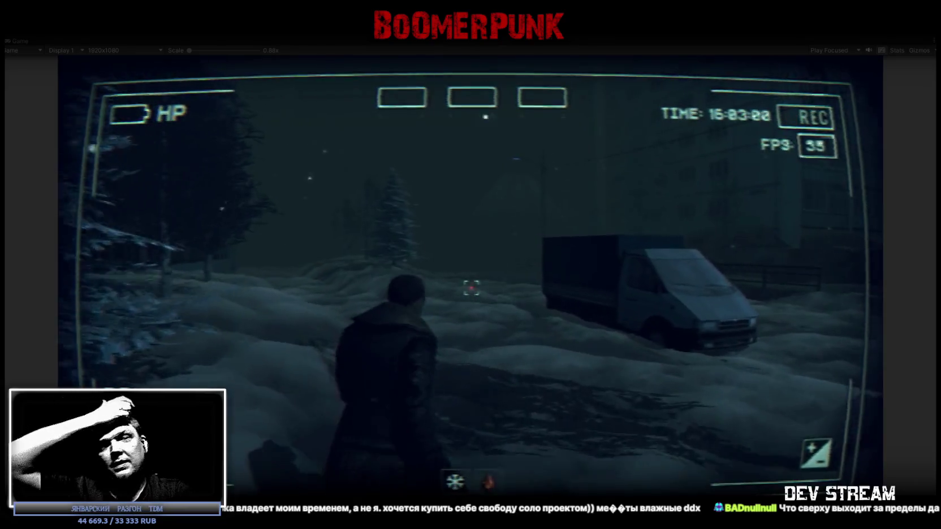
pyautogui.press('w')
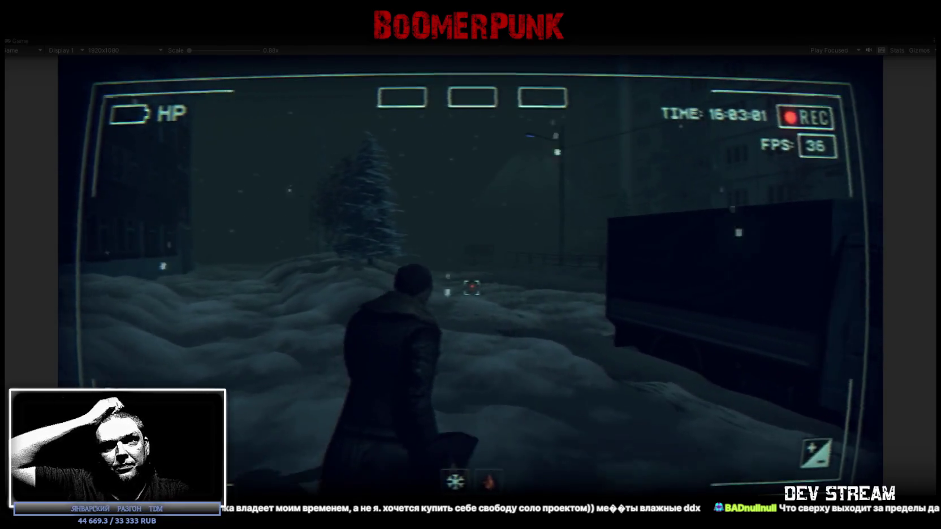
pyautogui.press('w')
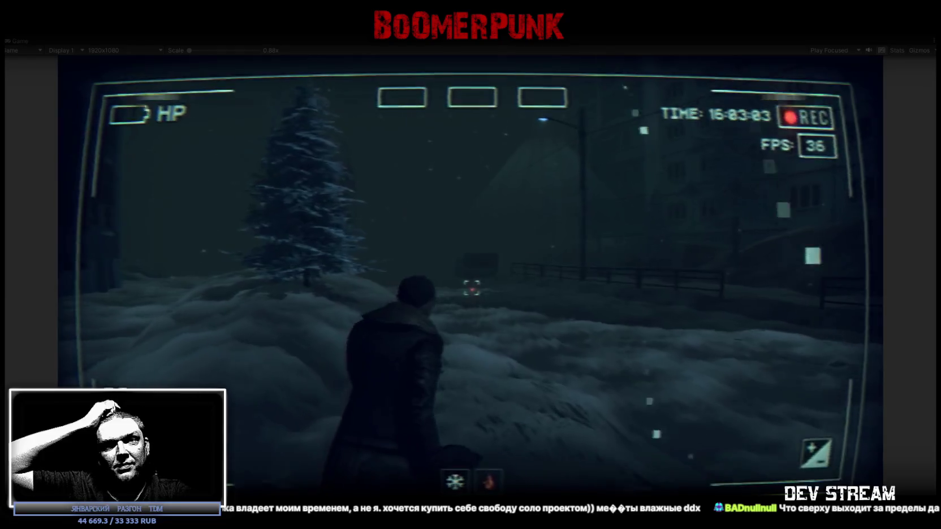
pyautogui.press('w')
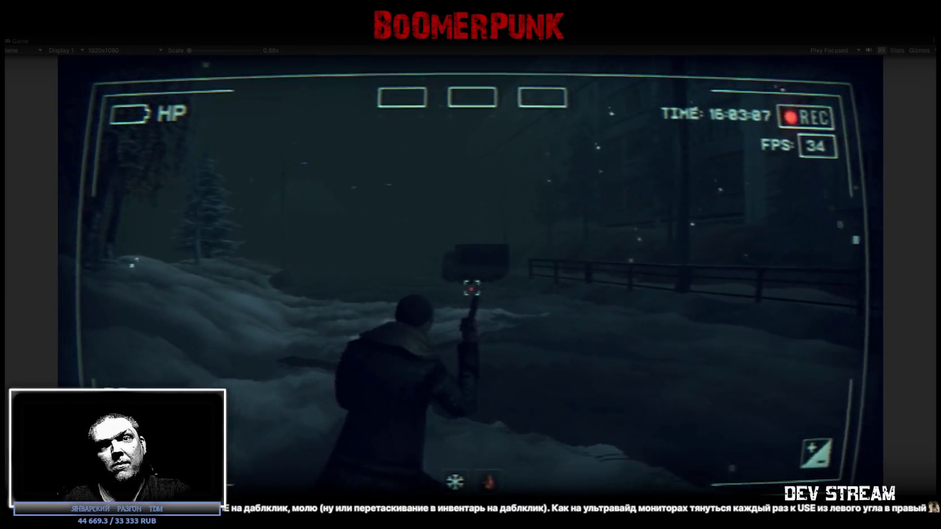
# Walk the character along the street and fence past the two parked vans
pyautogui.press('w')
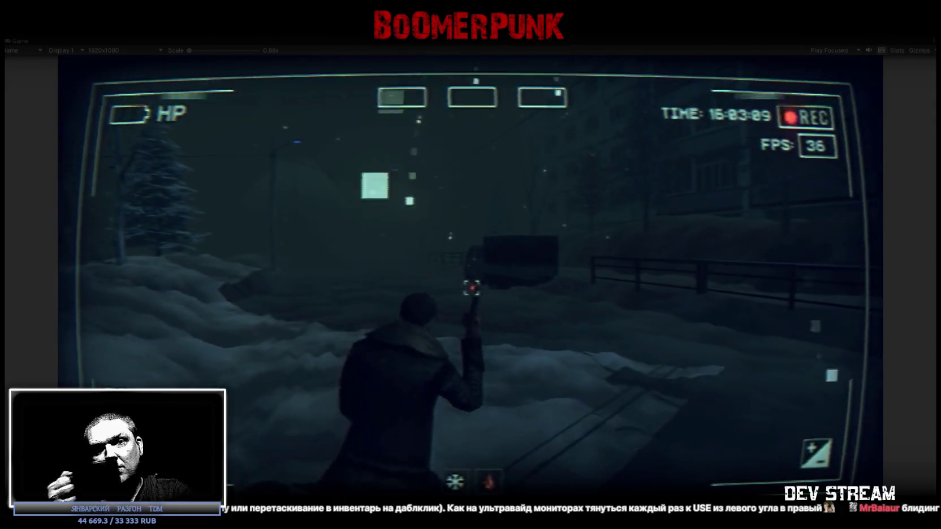
pyautogui.press('w')
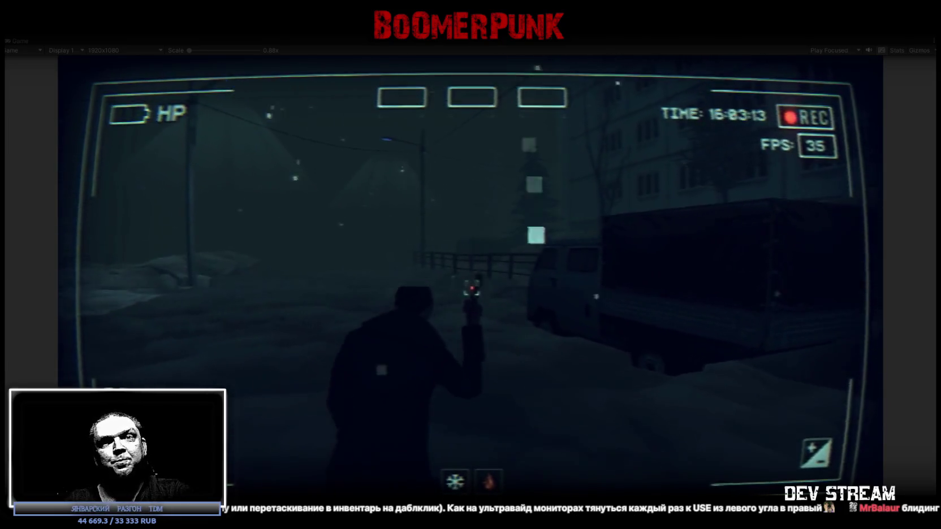
pyautogui.press('w')
pyautogui.press('w')
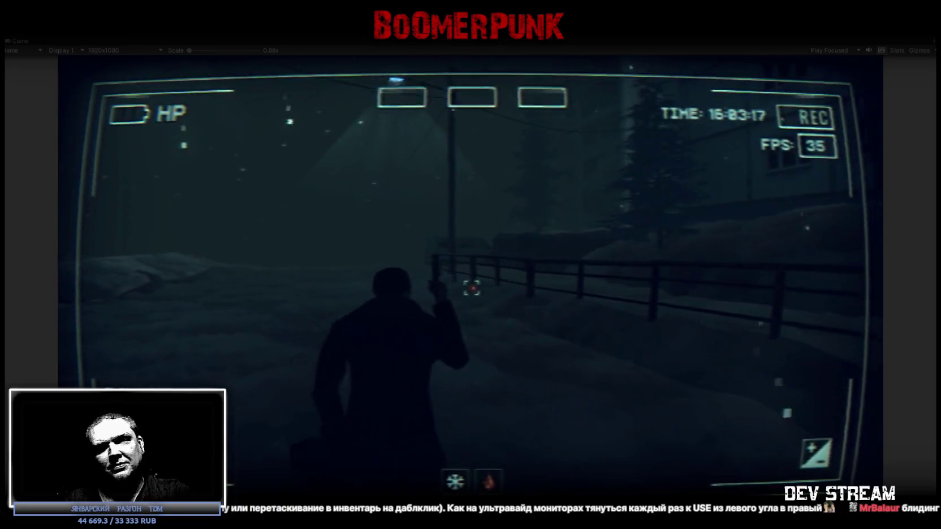
pyautogui.press('w')
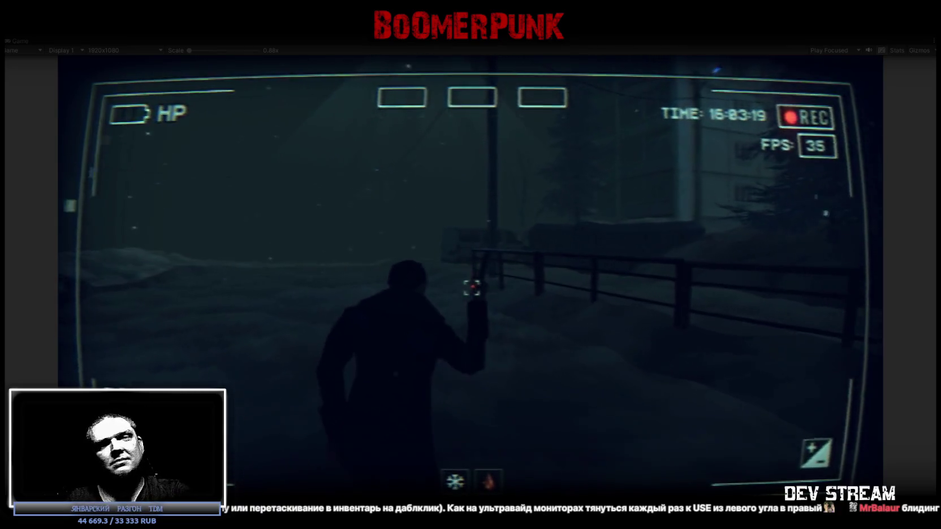
pyautogui.press('w')
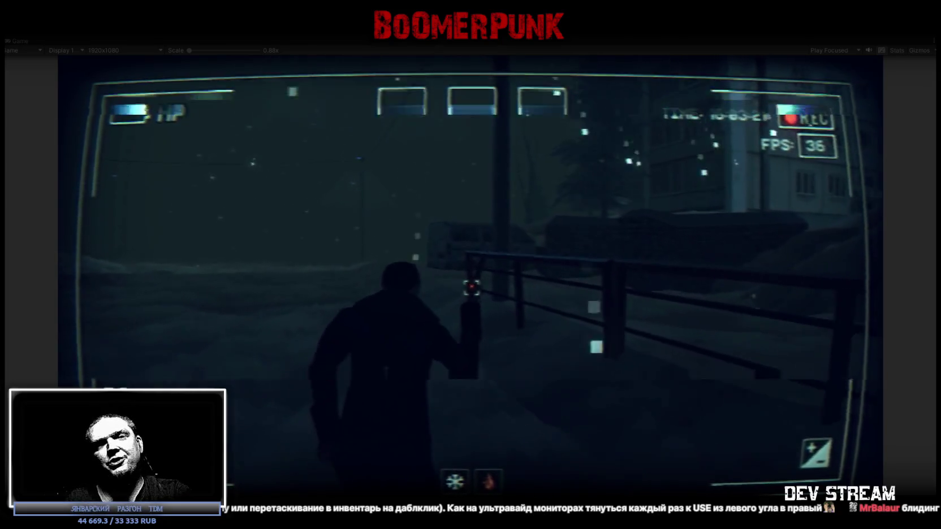
pyautogui.press('w')
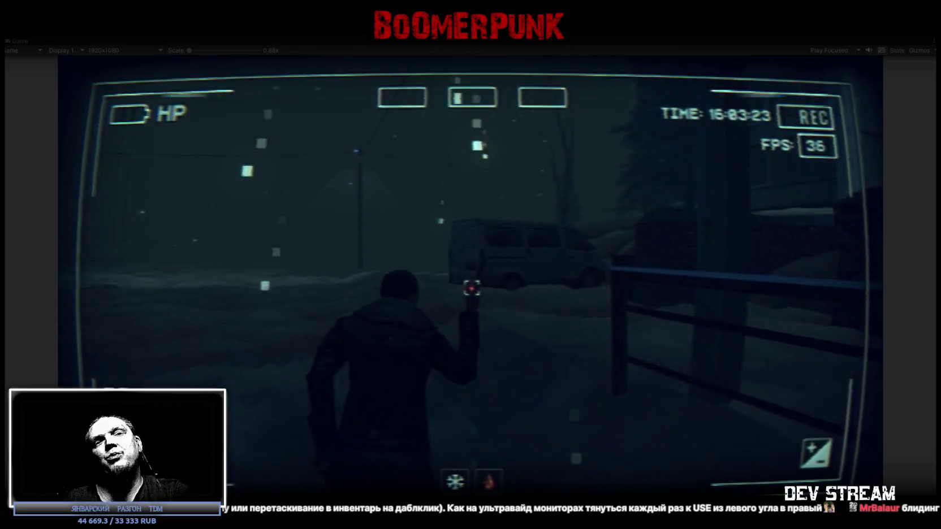
pyautogui.press('w')
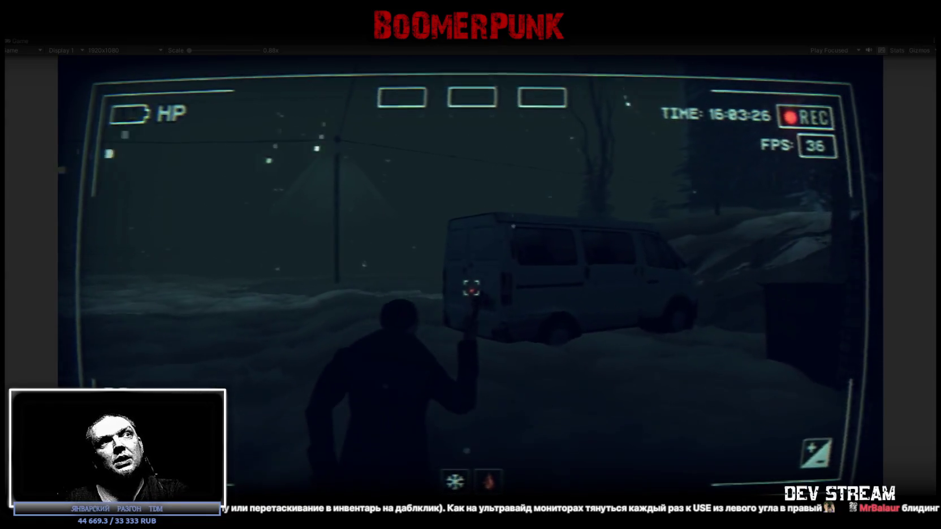
pyautogui.press('w')
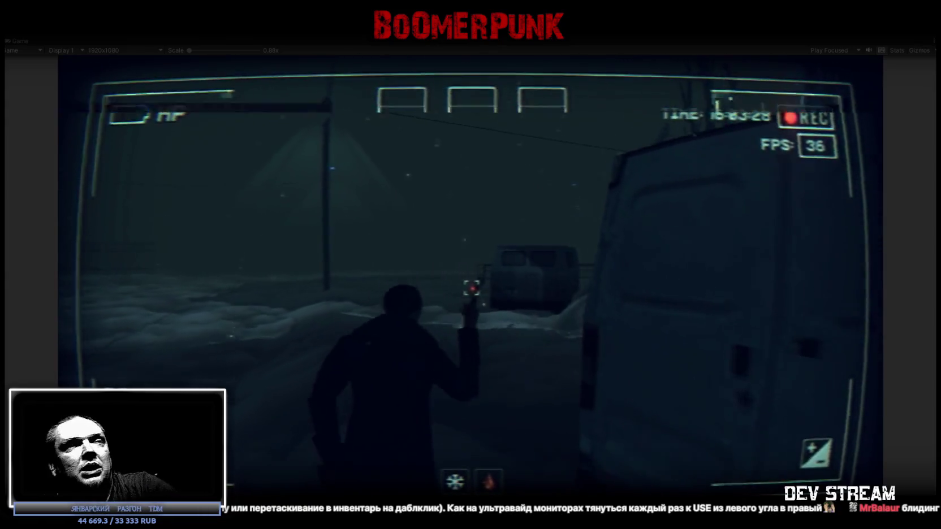
pyautogui.press('w')
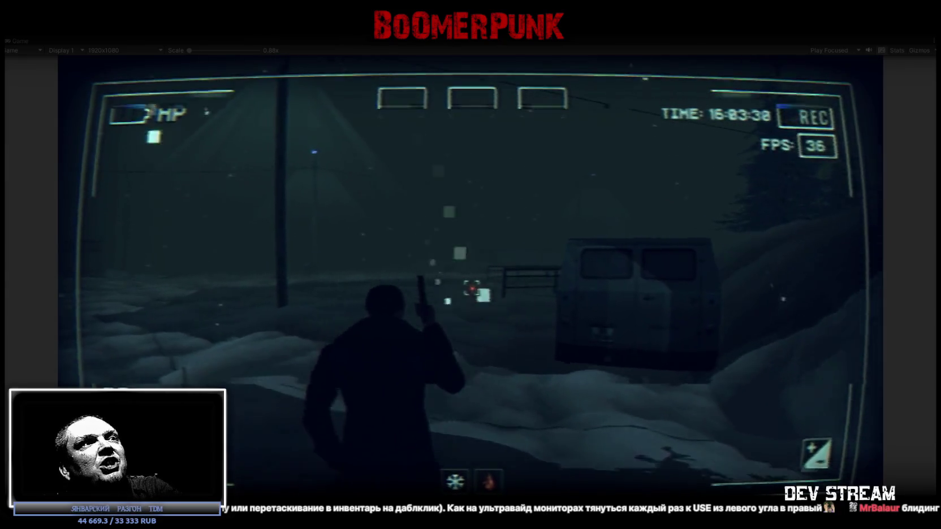
pyautogui.press('w')
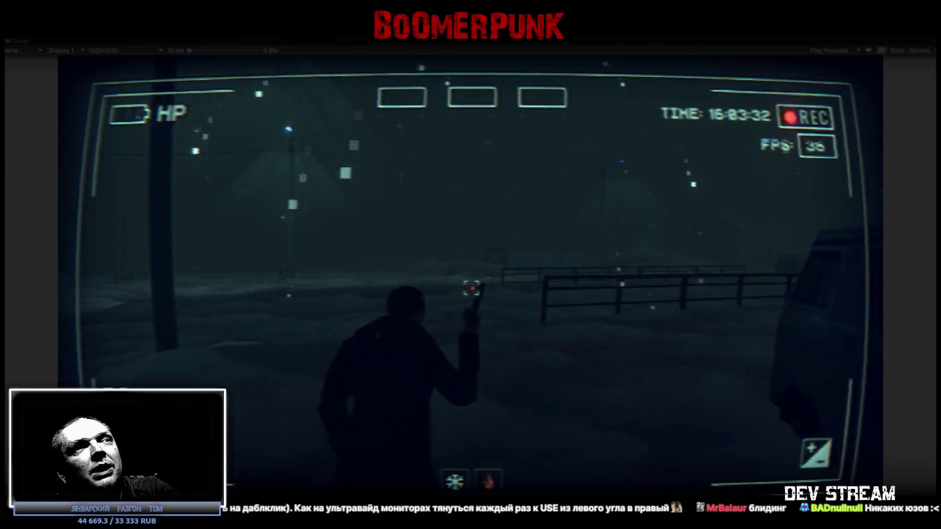
# Approach and vault the fence, then bring up the in-game journal menu
pyautogui.press('w')
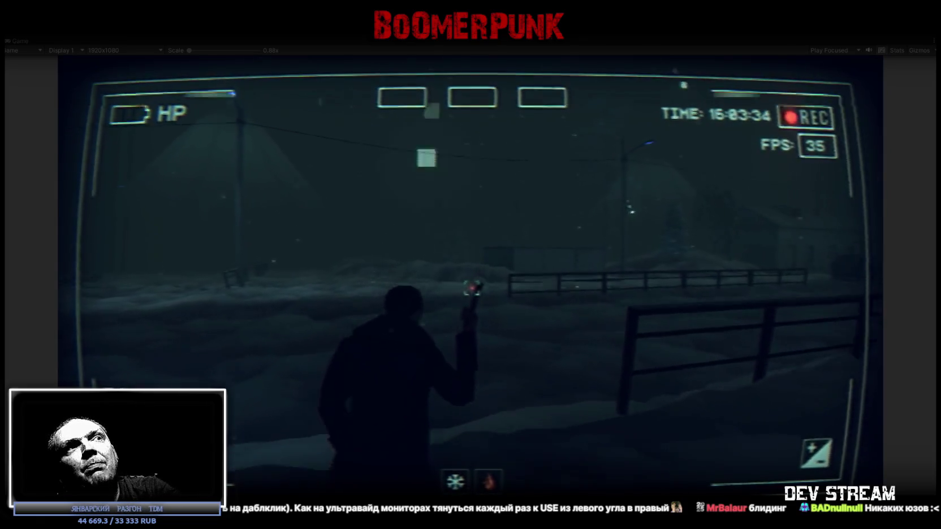
pyautogui.press('w')
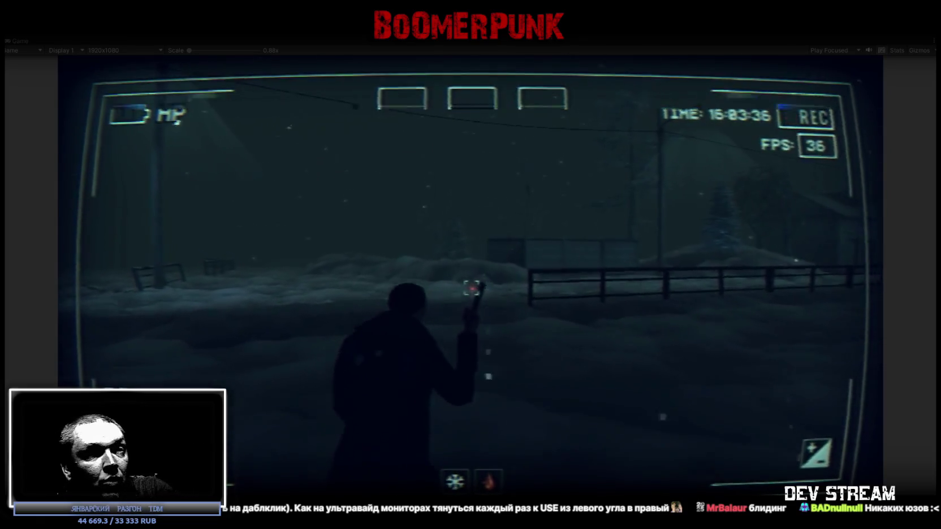
pyautogui.press('w')
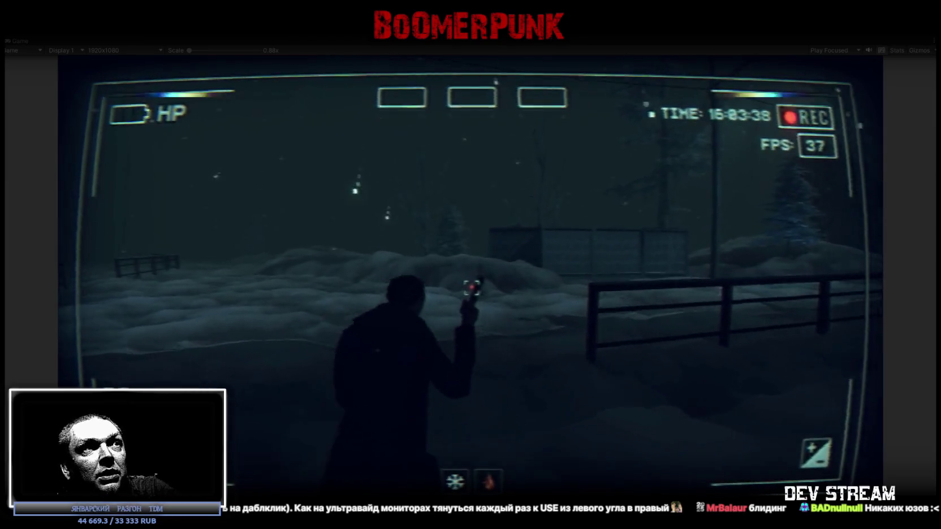
pyautogui.press('w')
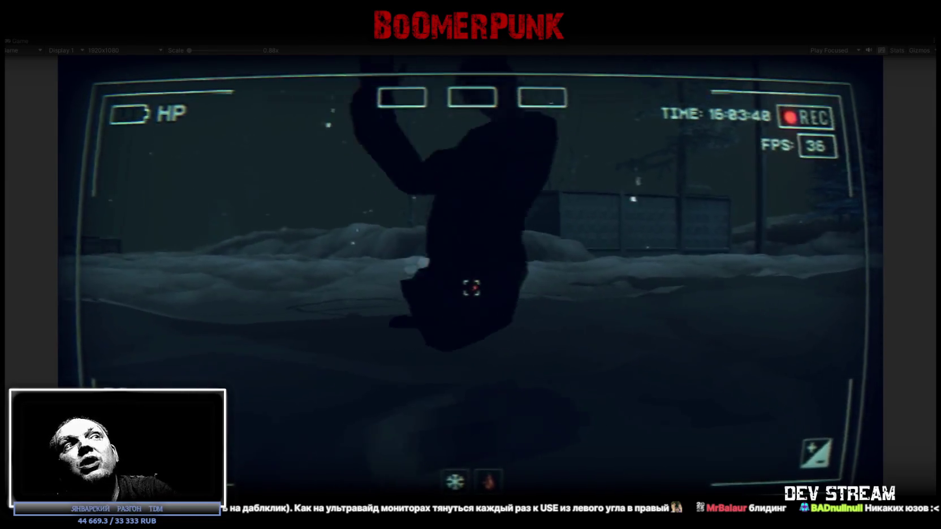
pyautogui.press('Tab')
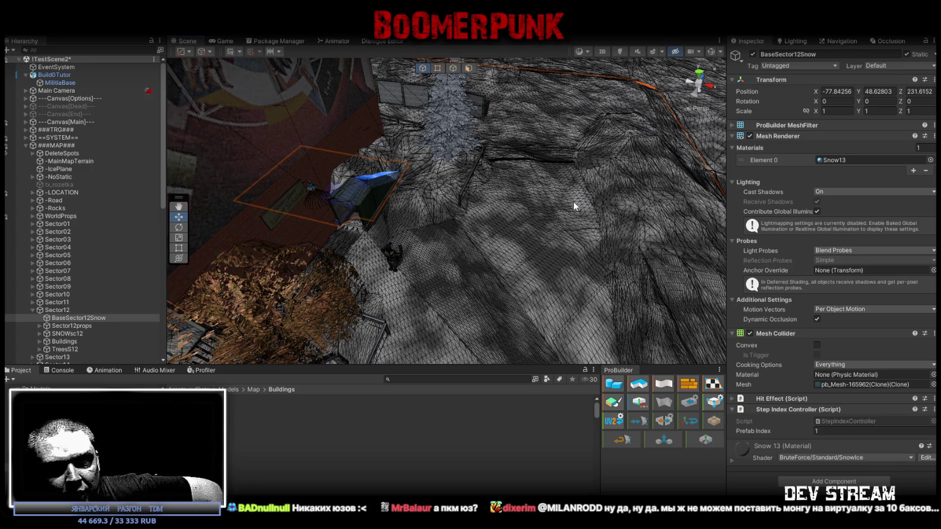
# Deselect BaseSector12Snow in the Scene view
pyautogui.click(561, 197)
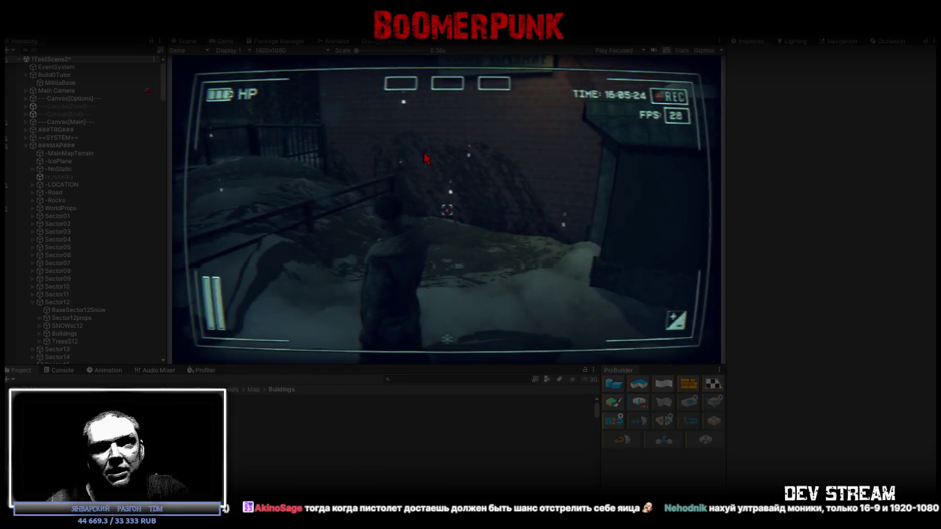
# Type 'sdasdasdasda' into the in-game notepad, then close and reopen it
pyautogui.press('Escape')
pyautogui.write('a')
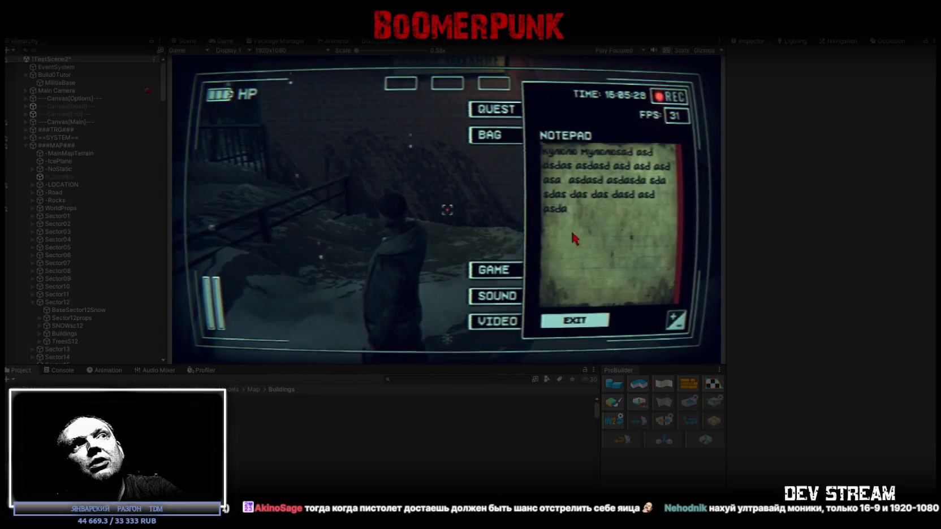
pyautogui.write('sdasdasdasda')
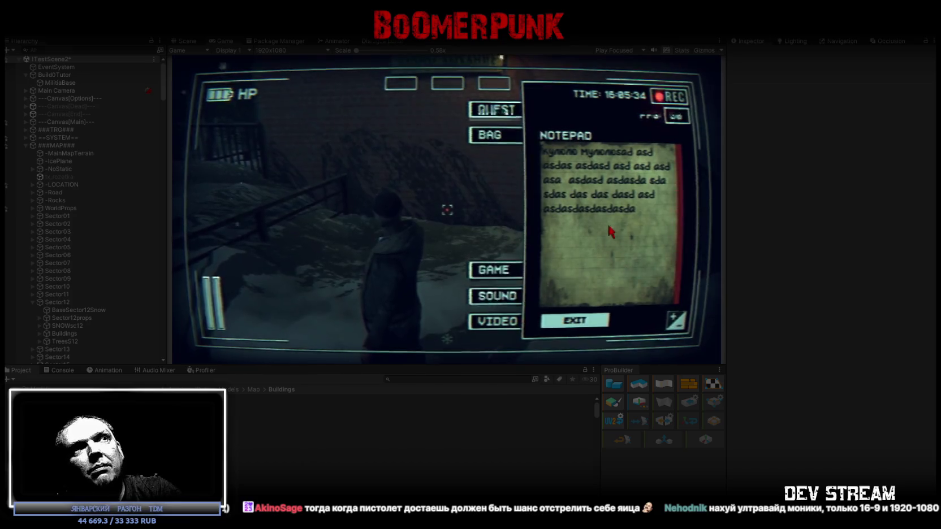
pyautogui.press('Escape')
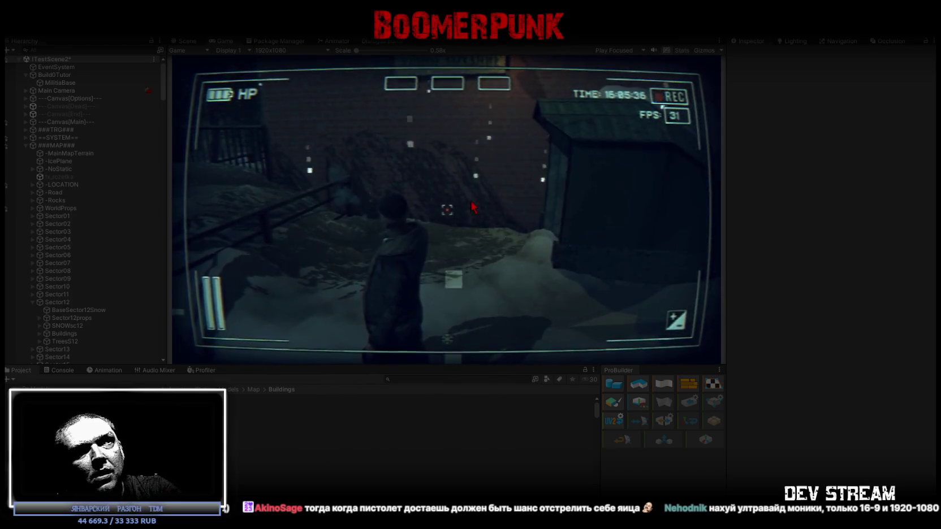
pyautogui.press('Escape')
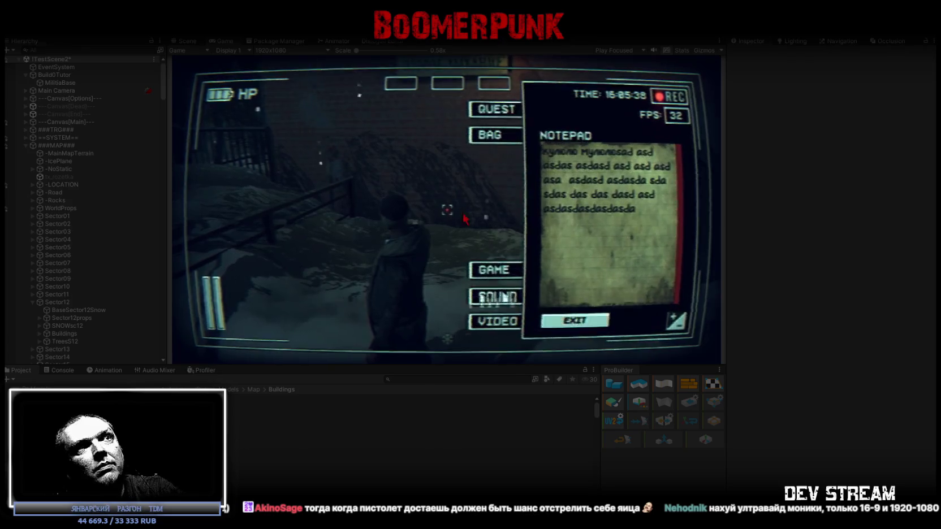
# Type several lines of test text, then select all and delete it
pyautogui.write('sdasdasda')
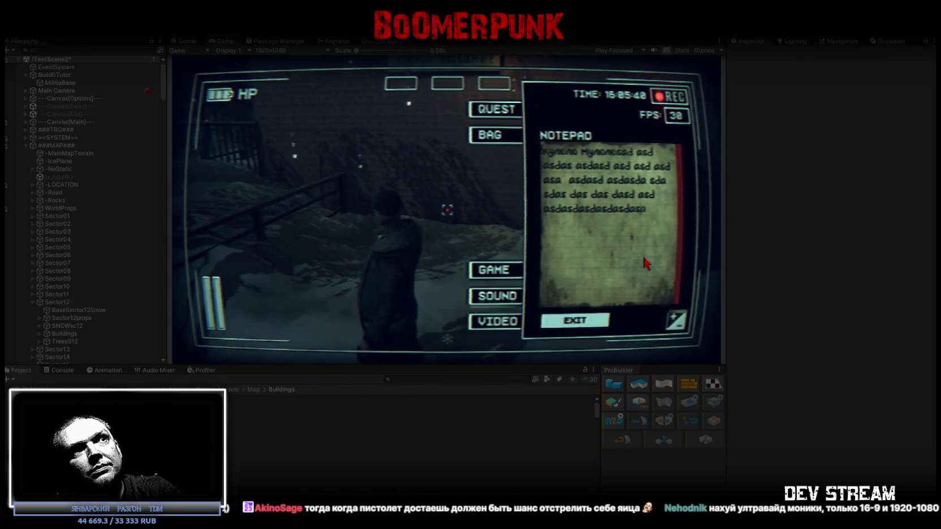
pyautogui.write('sdasdasasdadsa')
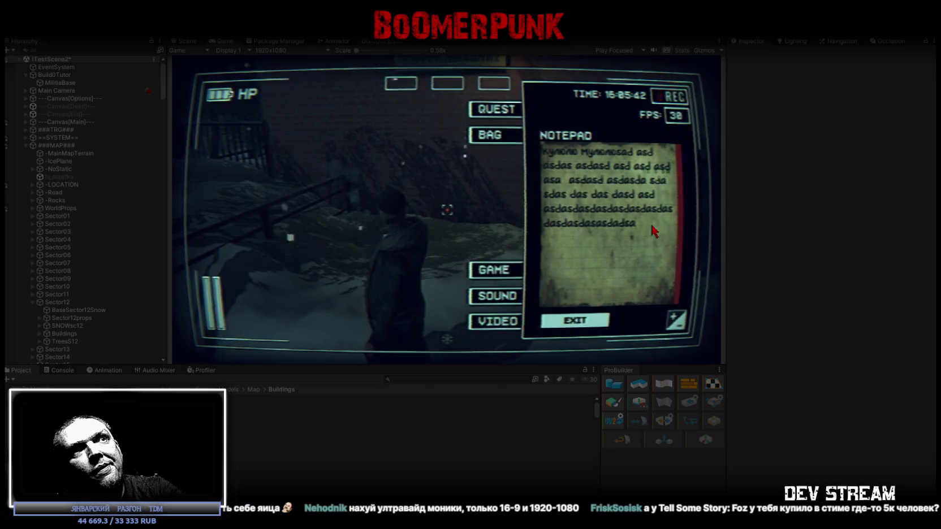
pyautogui.write('asdasdadsadsa asdasdasdasd')
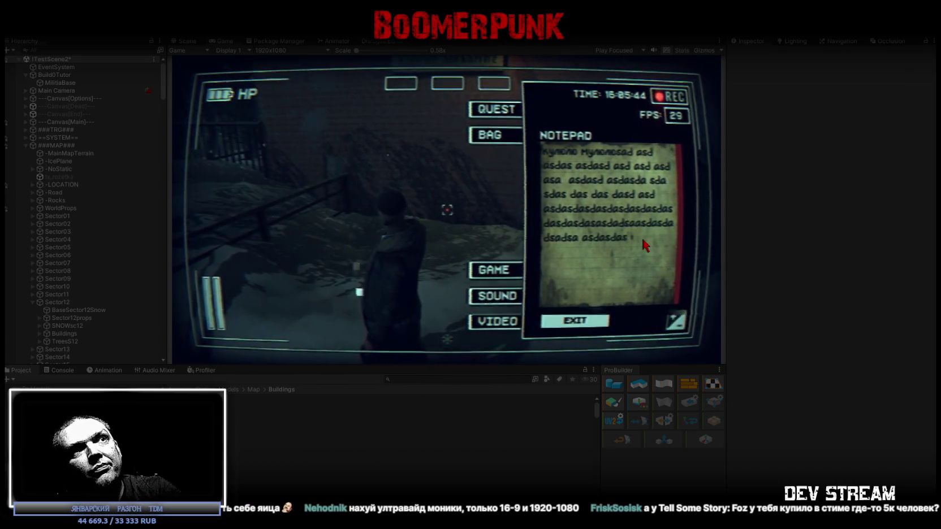
pyautogui.press('Return')
pyautogui.write('asdasd')
pyautogui.press('Return')
pyautogui.write('asdasd')
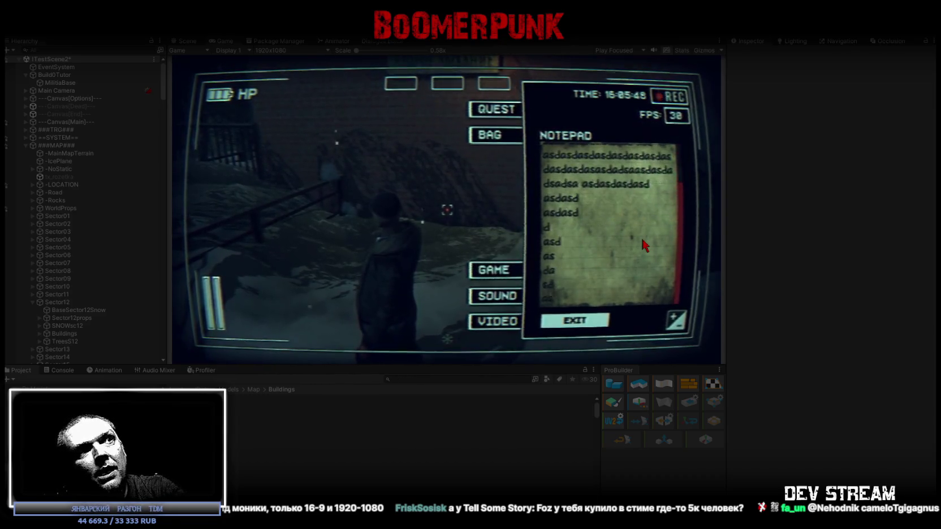
pyautogui.write(' d asd as da sd as da sd as da fas fa sfasfasfdasf')
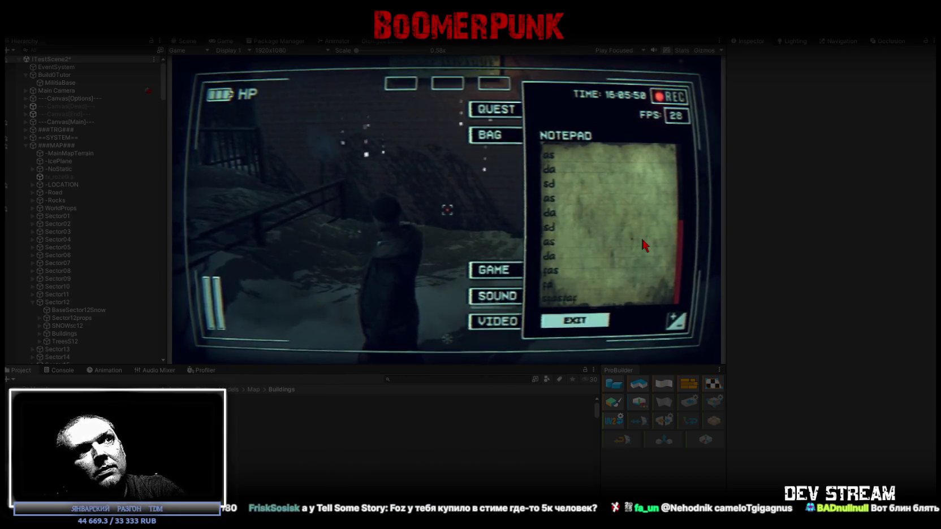
pyautogui.write('   sdf sadfasdfasdfsa  asd')
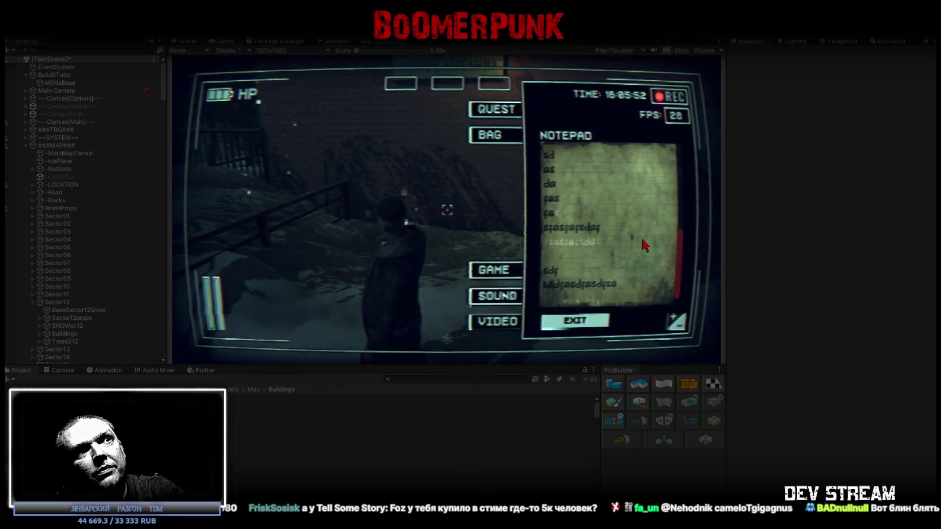
pyautogui.write('f as df asdfsadfasdf  sadf')
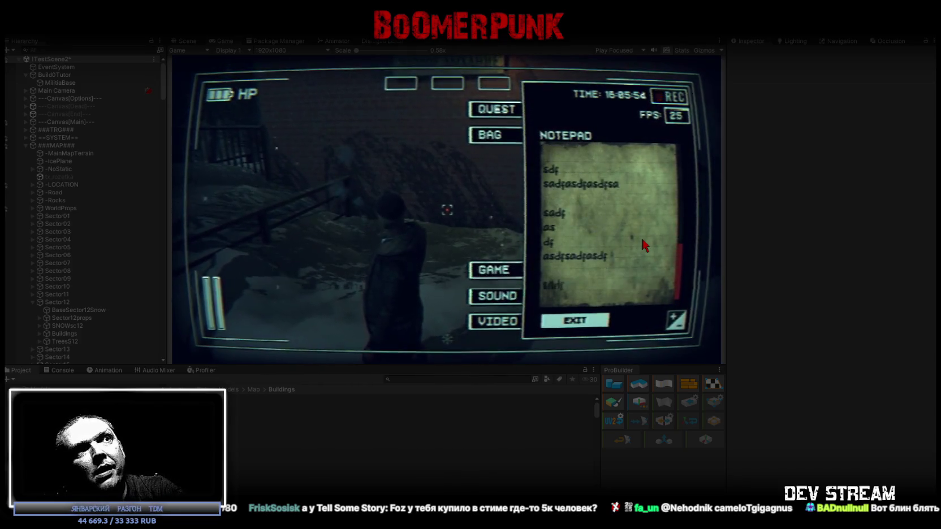
pyautogui.write(' sa df sadf  asdfasdfasdf')
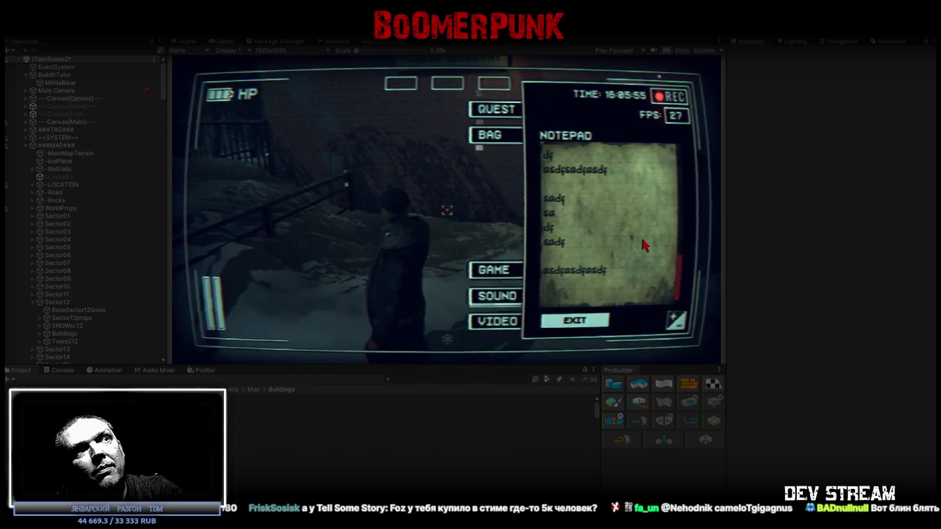
pyautogui.hotkey('ctrl', 'a')
pyautogui.press('BackSpace')
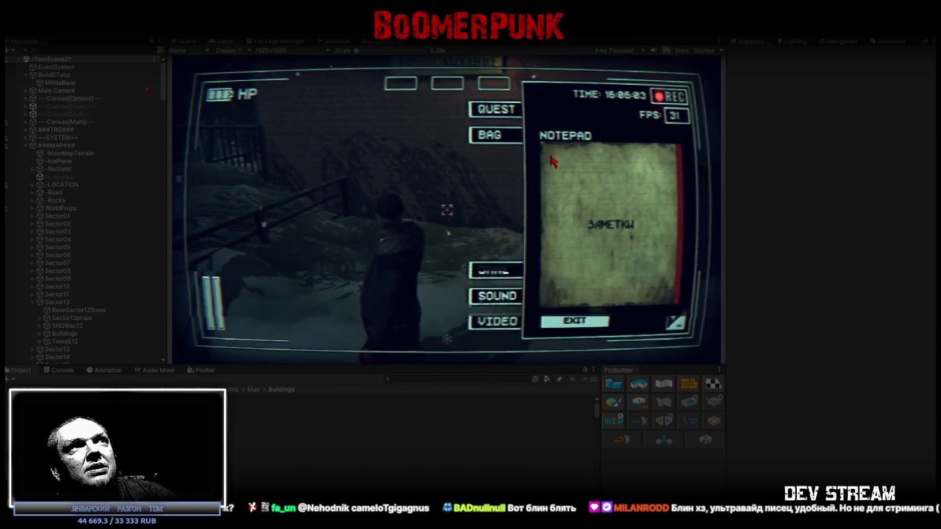
# Set the game view to 3200x900 and maximize it to fill the editor
pyautogui.click(271, 51)
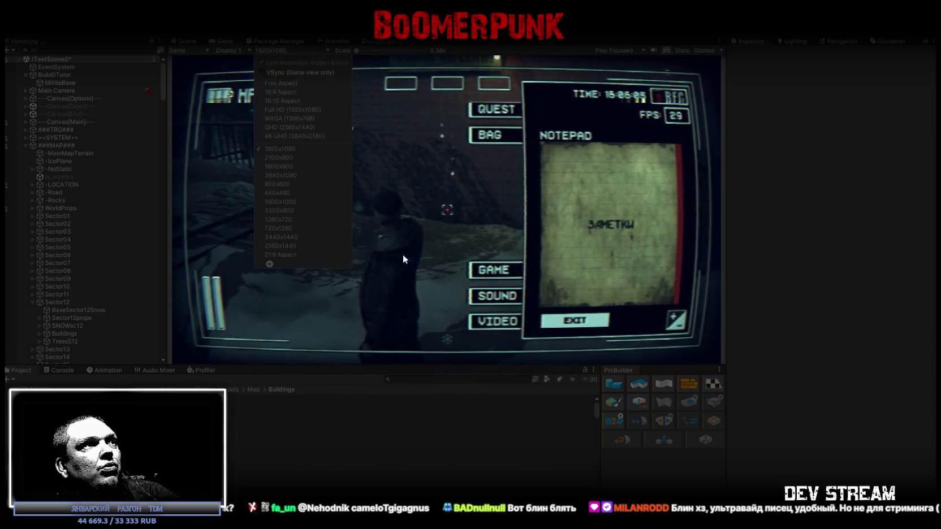
pyautogui.click(305, 212)
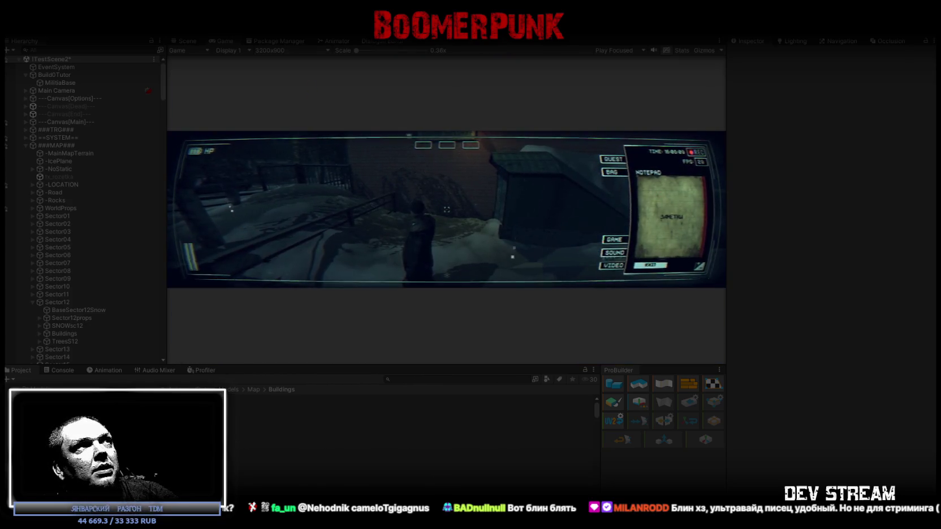
pyautogui.doubleClick(223, 41)
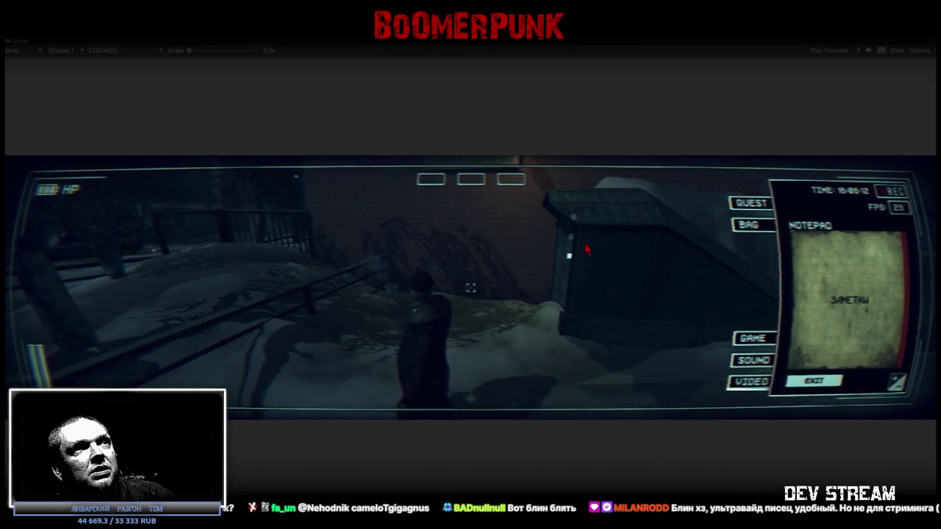
# Walk the character forward through the snow and bring up the in-game menu
pyautogui.press('w')
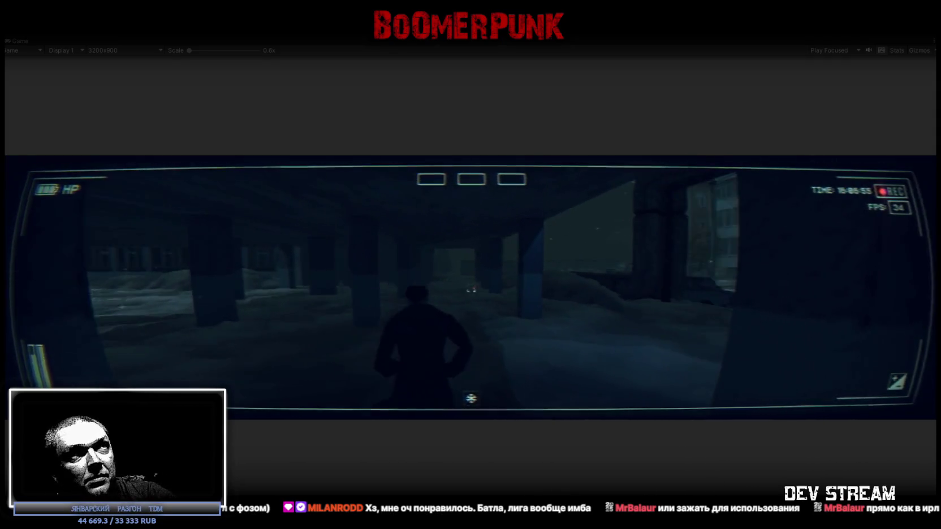
pyautogui.press('Escape')
pyautogui.click(132, 52)
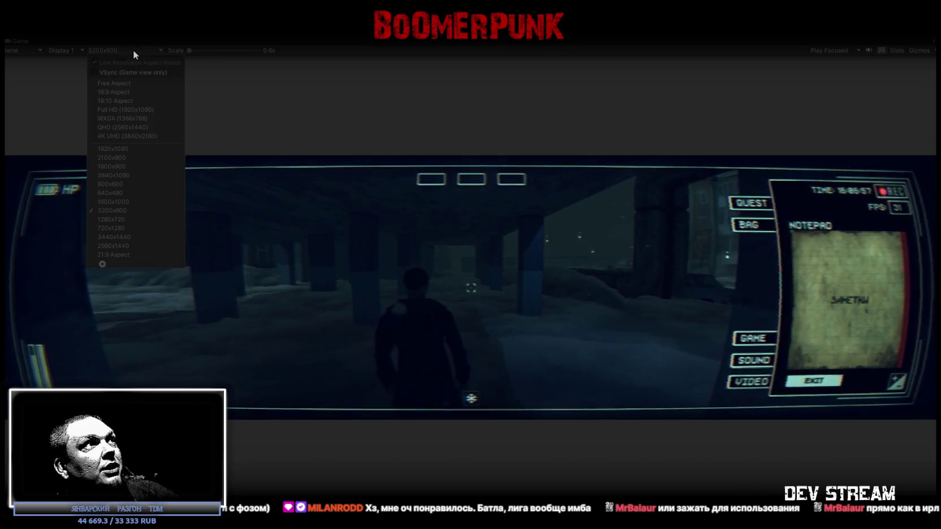
# Set the Game view to 1920x1080, open the bag, and read the G4ZIMA, ushanka and walkie-talkie descriptions
pyautogui.click(118, 152)
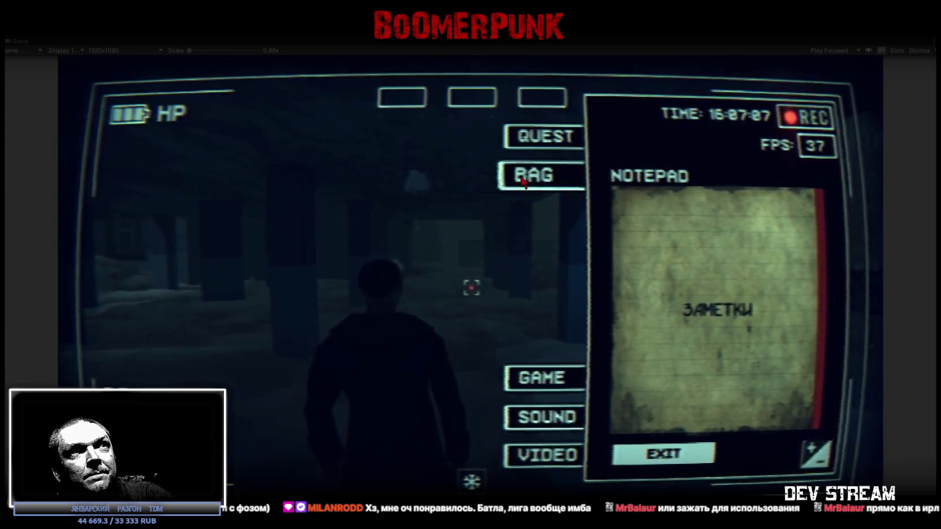
pyautogui.click(542, 175)
pyautogui.click(766, 289)
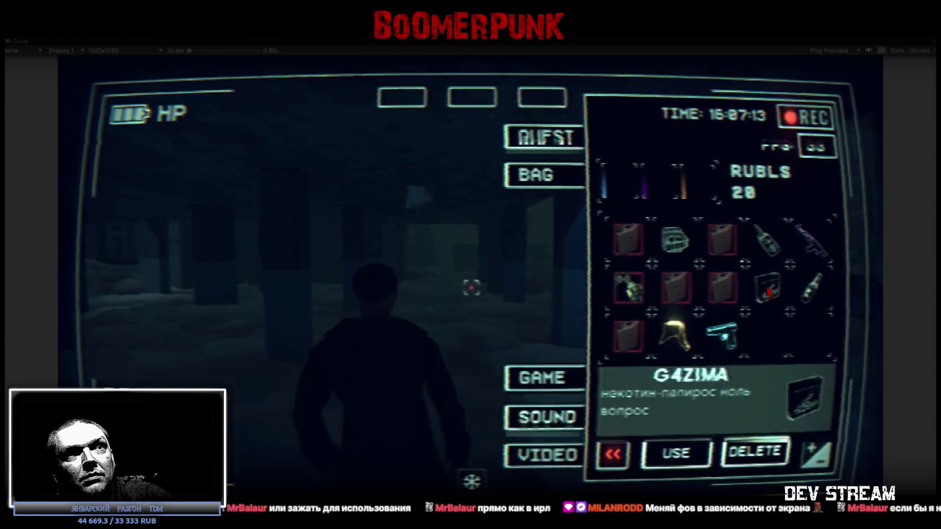
pyautogui.click(686, 334)
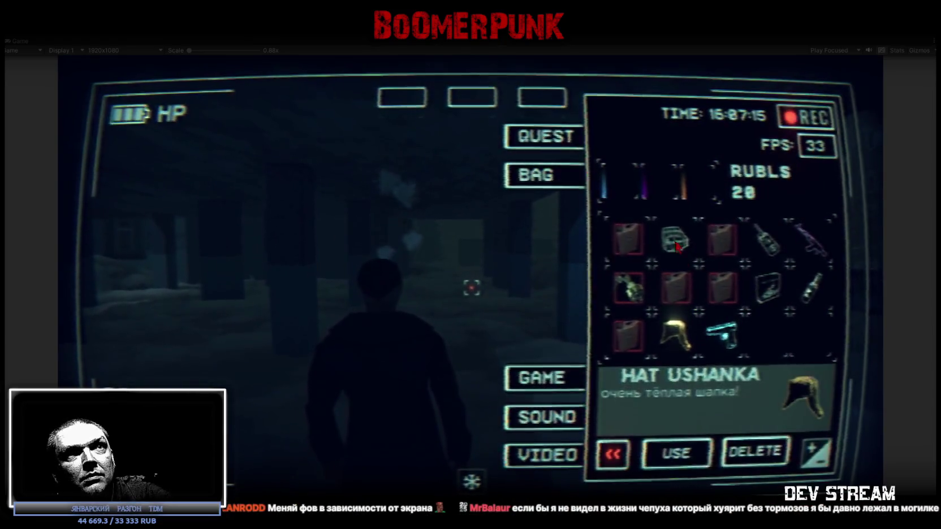
pyautogui.click(777, 239)
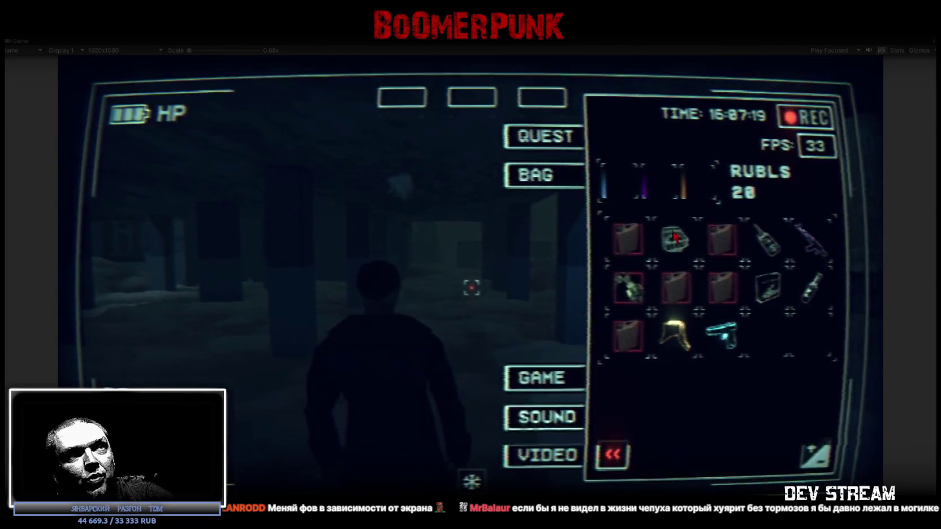
pyautogui.click(667, 444)
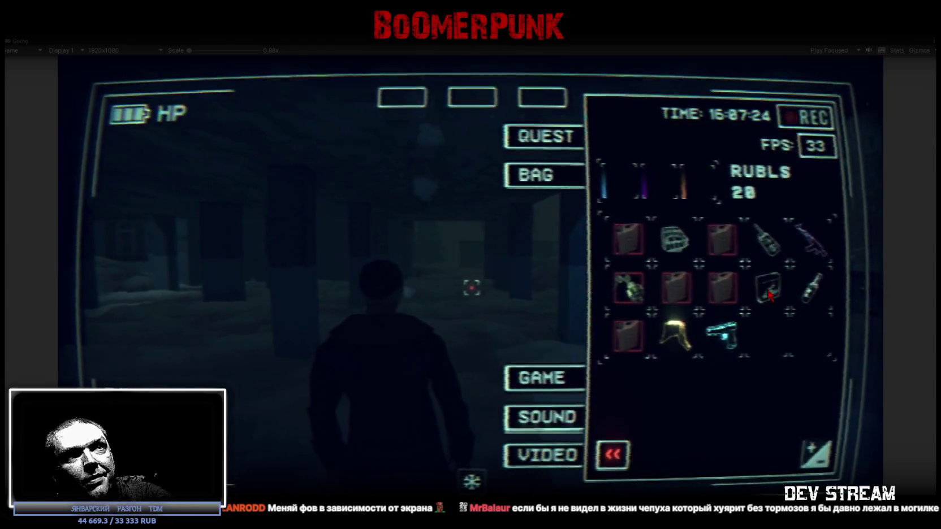
# Place the G4ZIMA tablet in the third quick slot and the helmet in the second quick slot
pyautogui.moveTo(553, 122); pyautogui.dragTo(546, 105)
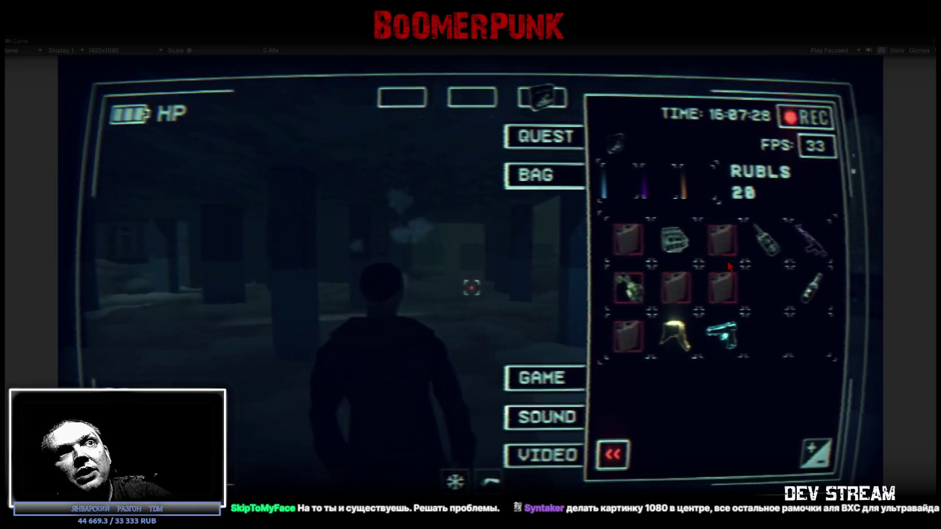
pyautogui.moveTo(541, 97); pyautogui.dragTo(770, 294)
pyautogui.click(769, 295)
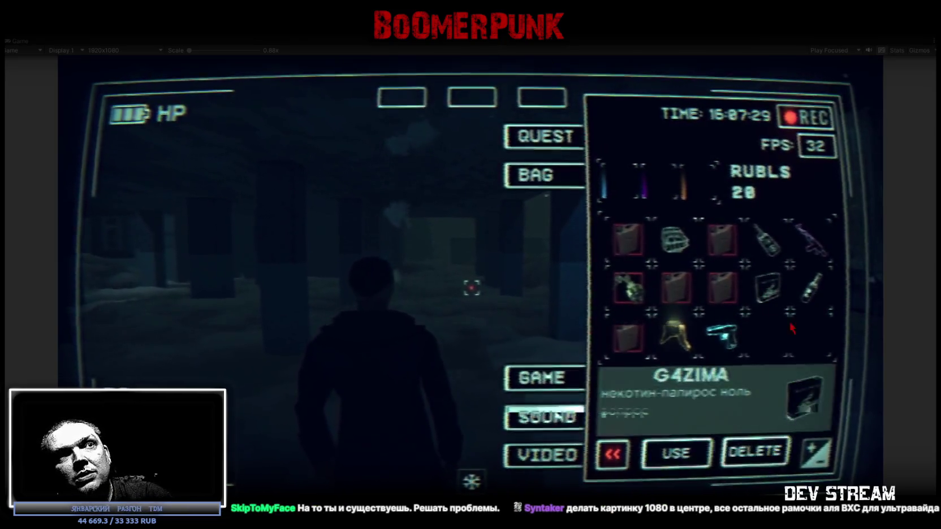
pyautogui.click(677, 455)
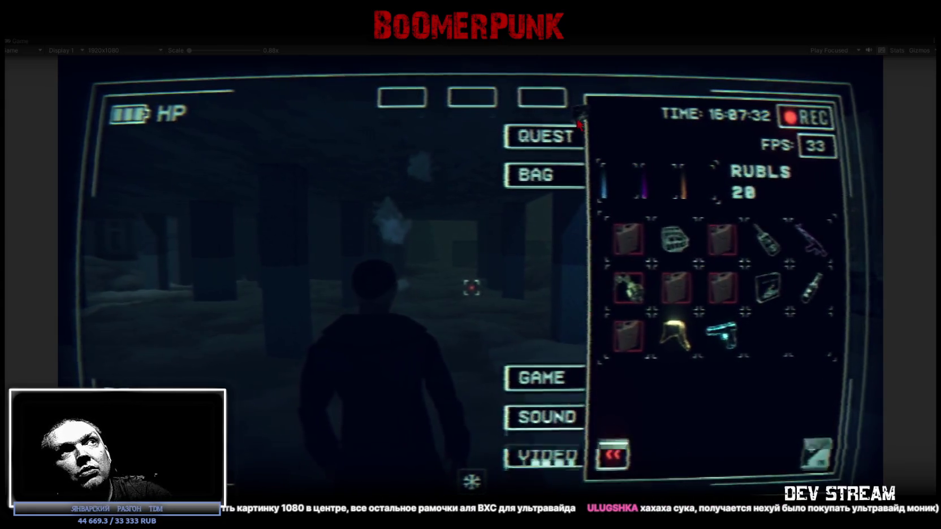
pyautogui.moveTo(541, 109); pyautogui.dragTo(541, 108)
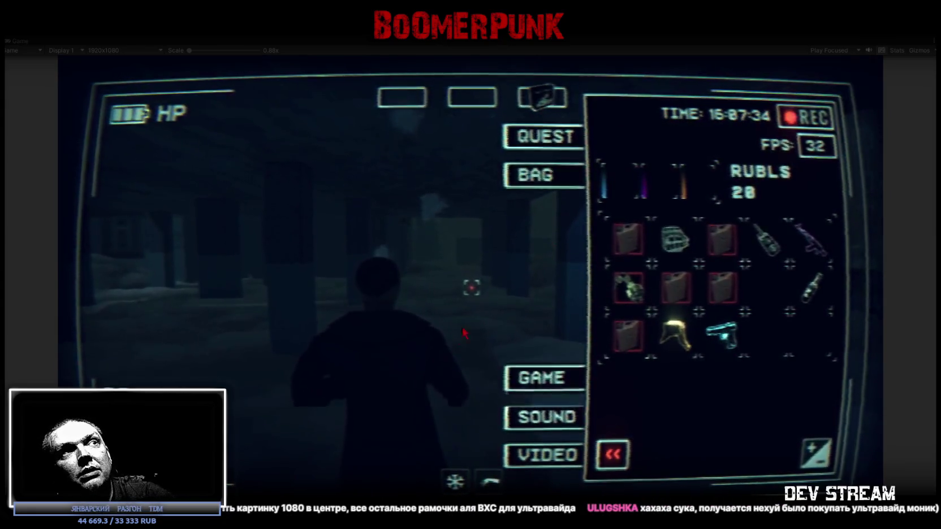
pyautogui.click(677, 246)
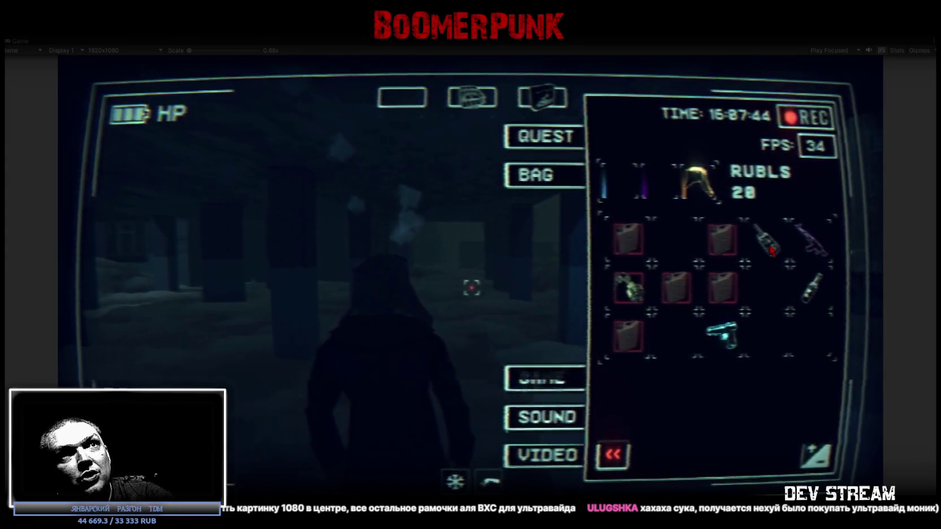
pyautogui.moveTo(770, 250)
pyautogui.mouseDown()
pyautogui.moveTo(769, 289)
pyautogui.moveTo(435, 135)
pyautogui.moveTo(410, 113)
pyautogui.mouseUp()
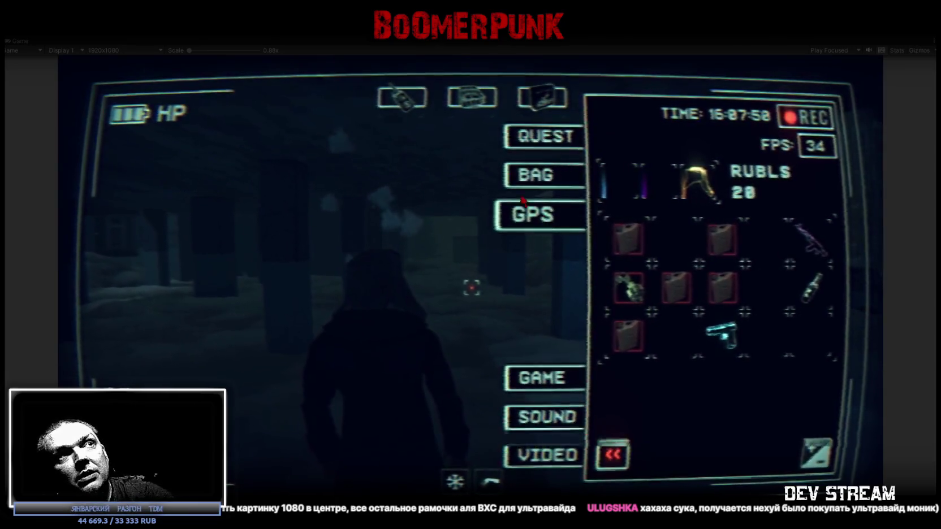
# Put the bottle back in the first quick slot and return from the GPS map to the bag
pyautogui.moveTo(402, 98)
pyautogui.mouseDown()
pyautogui.moveTo(766, 248)
pyautogui.moveTo(593, 170)
pyautogui.moveTo(403, 101)
pyautogui.mouseUp()
pyautogui.click(545, 217)
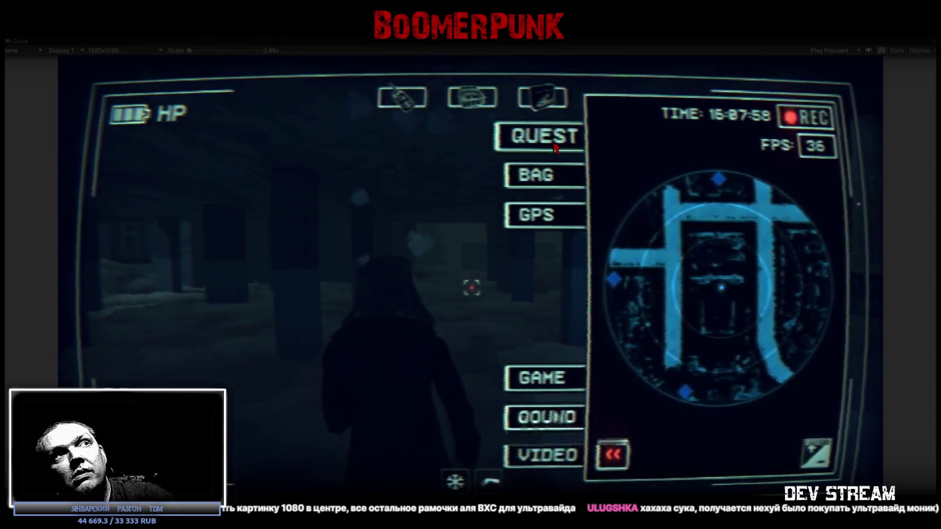
pyautogui.click(543, 175)
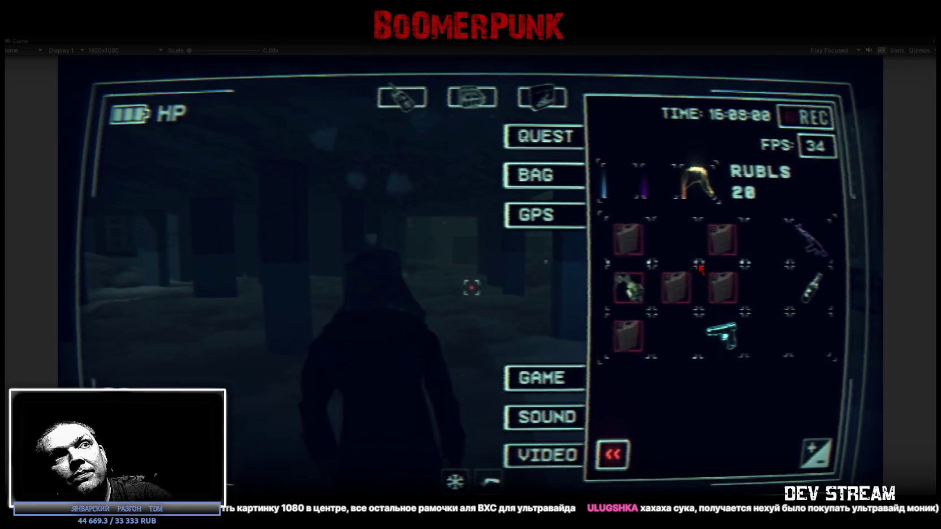
# Equip the pistol and rifle in the weapon slots, then view the GPS map
pyautogui.moveTo(721, 335); pyautogui.dragTo(619, 192)
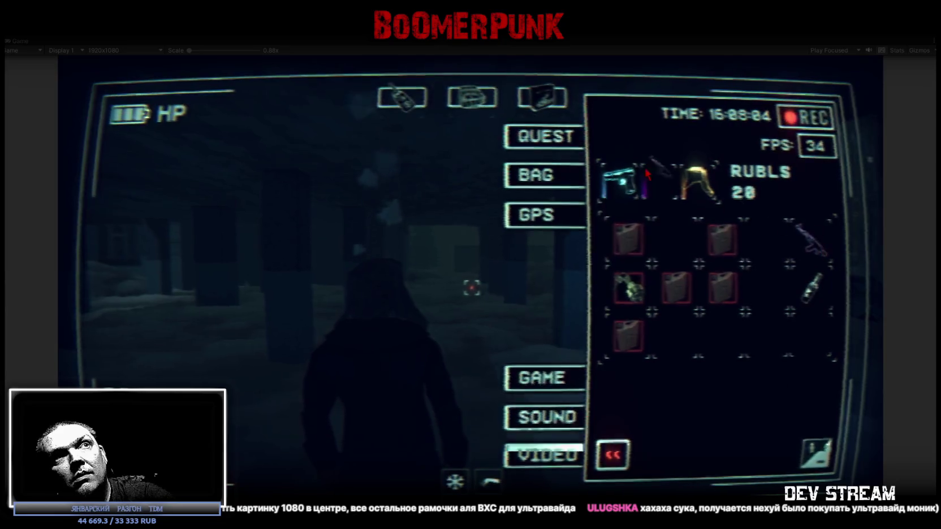
pyautogui.moveTo(811, 238); pyautogui.dragTo(656, 181)
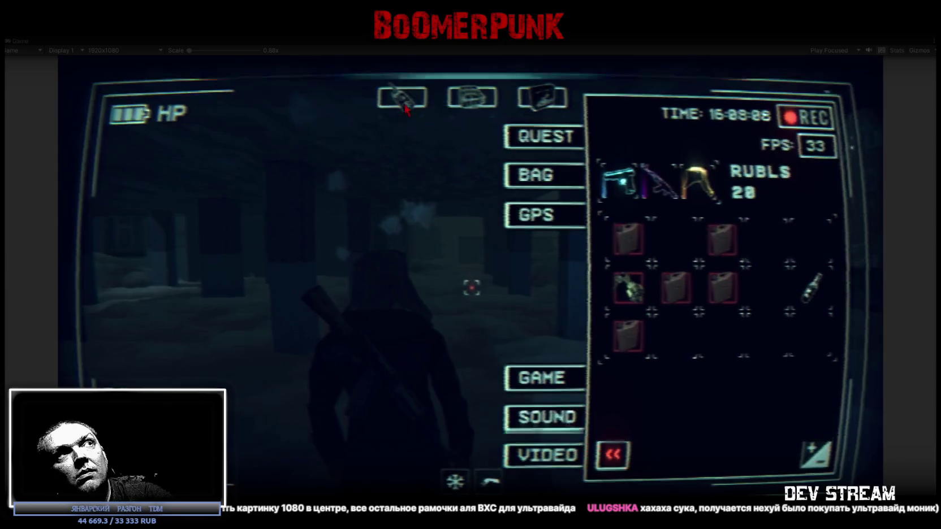
pyautogui.click(540, 215)
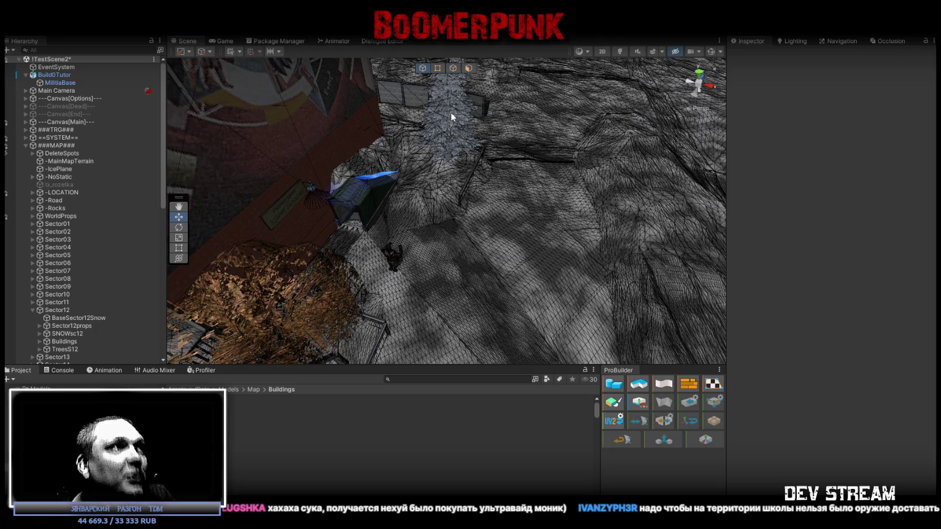
pyautogui.click(63, 371)
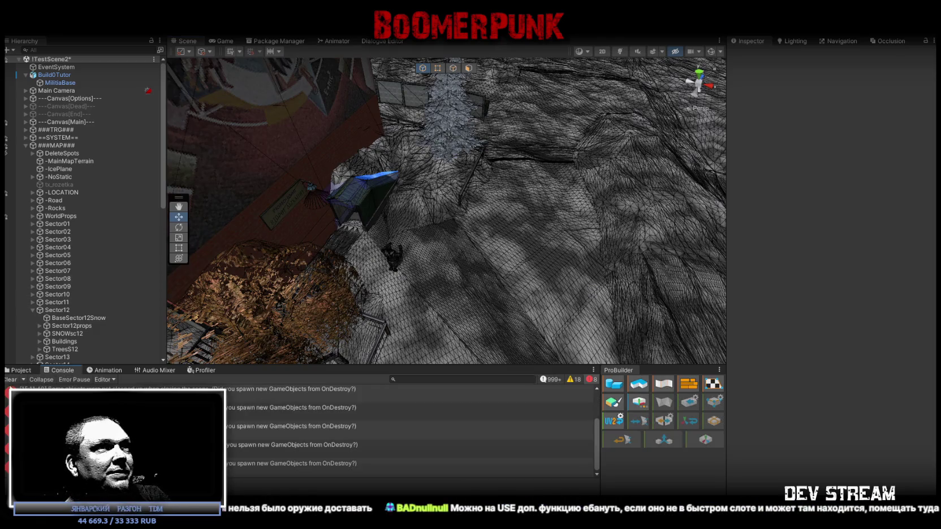
pyautogui.click(21, 371)
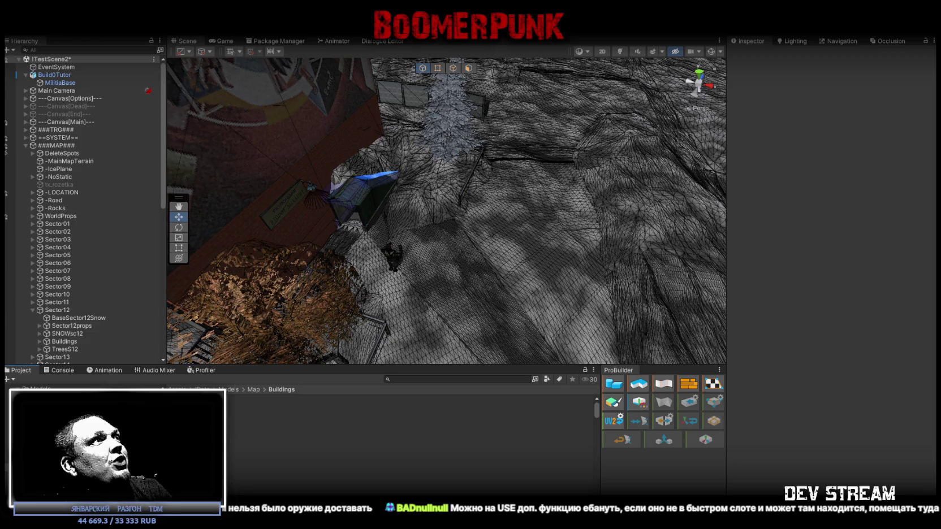
pyautogui.click(25, 28)
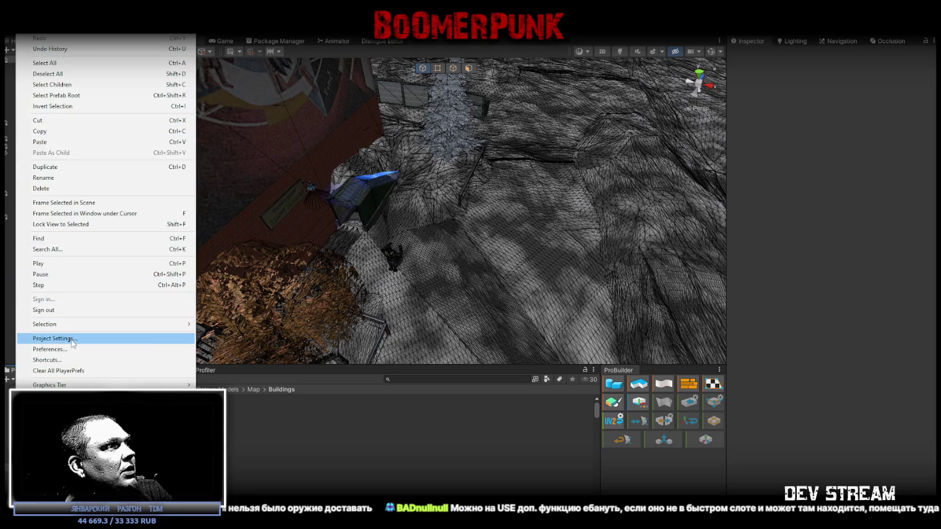
pyautogui.click(170, 336)
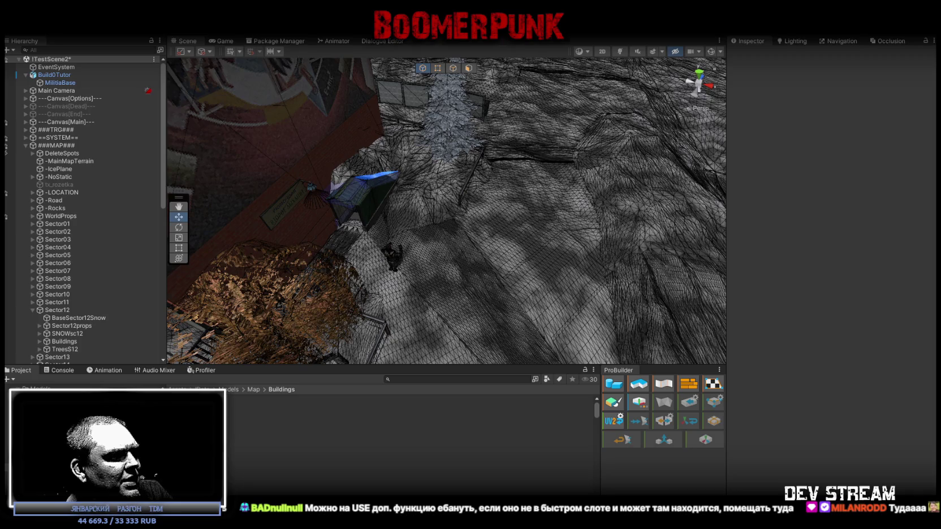
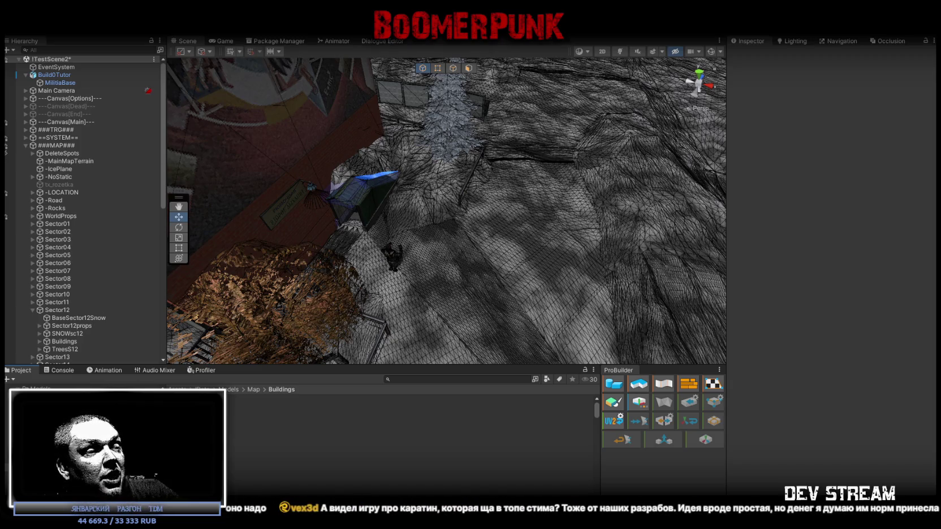
# Switch from Unity to Blockbench and bring the MilitiaBase corridor walls into view
pyautogui.hotkey('alt', 'Tab')
pyautogui.scroll(5, 657, 252)
pyautogui.moveTo(658, 369)
pyautogui.mouseDown()
pyautogui.moveTo(562, 322)
pyautogui.moveTo(543, 325)
pyautogui.moveTo(622, 347)
pyautogui.moveTo(602, 362)
pyautogui.mouseUp()
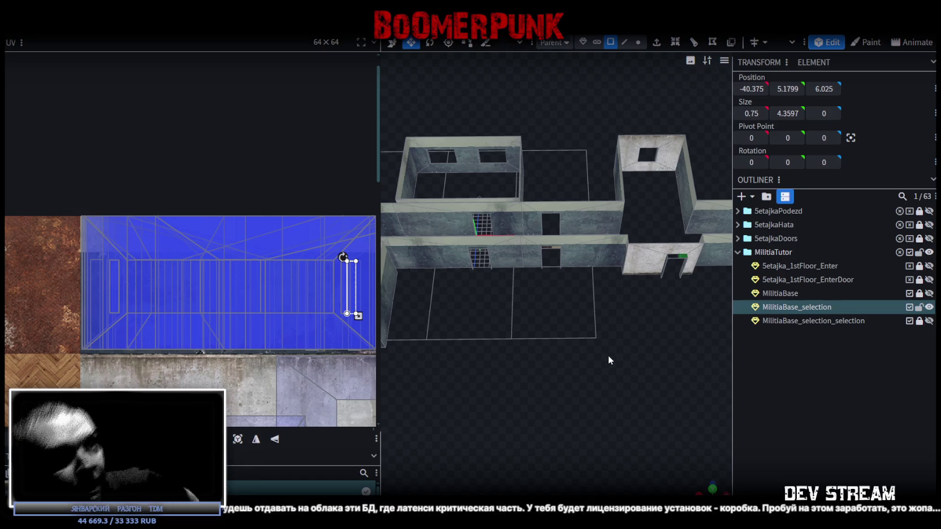
# Select the 3.8 by 0 by 0.5 door-frame piece above the corridor doorway
pyautogui.scroll(3, 643, 321)
pyautogui.moveTo(642, 320)
pyautogui.mouseDown()
pyautogui.moveTo(582, 353)
pyautogui.moveTo(632, 356)
pyautogui.mouseUp()
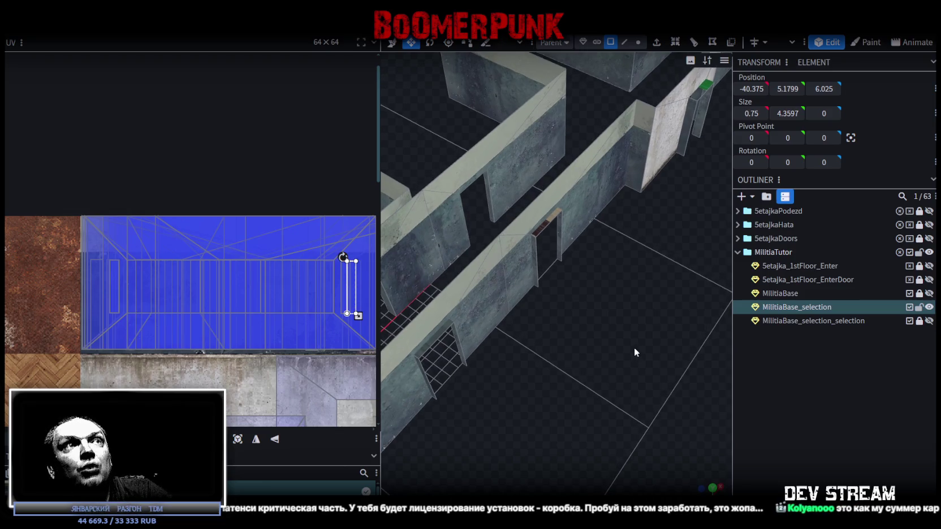
pyautogui.moveTo(611, 267); pyautogui.dragTo(612, 275)
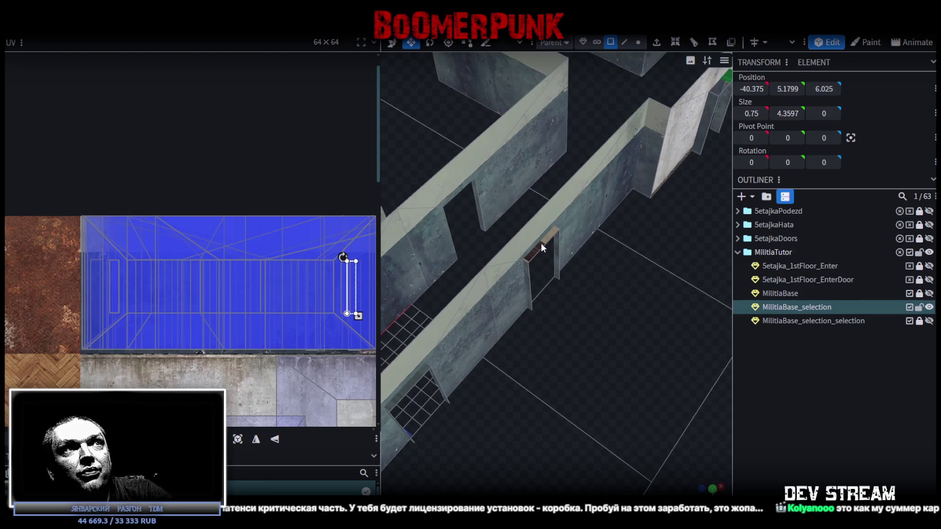
pyautogui.click(544, 249)
pyautogui.moveTo(666, 318)
pyautogui.mouseDown()
pyautogui.moveTo(570, 315)
pyautogui.moveTo(577, 319)
pyautogui.mouseUp()
# Select the 3.8 by 0 by 1 door-frame piece over the far corridor doorway
pyautogui.click(670, 227)
pyautogui.moveTo(491, 329); pyautogui.dragTo(571, 324)
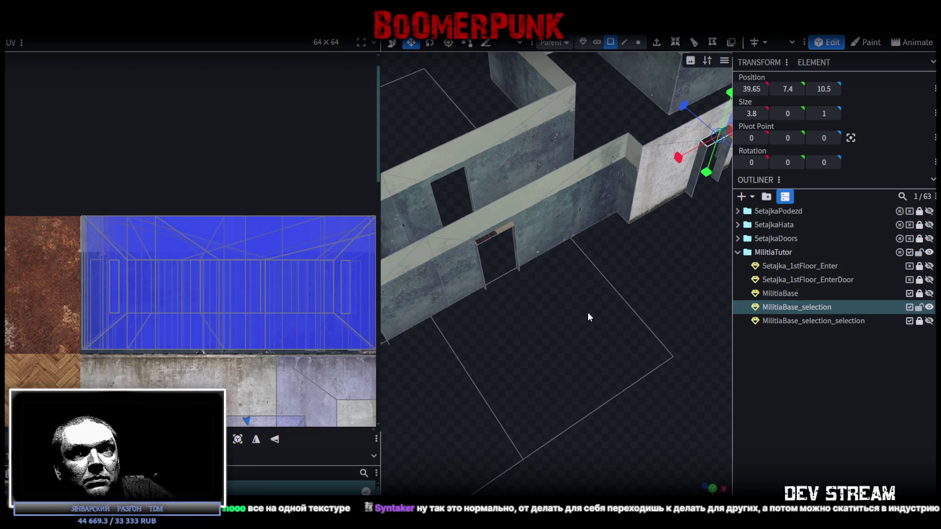
pyautogui.scroll(-3, 599, 305)
pyautogui.moveTo(551, 328)
pyautogui.mouseDown()
pyautogui.moveTo(532, 368)
pyautogui.moveTo(597, 338)
pyautogui.mouseUp()
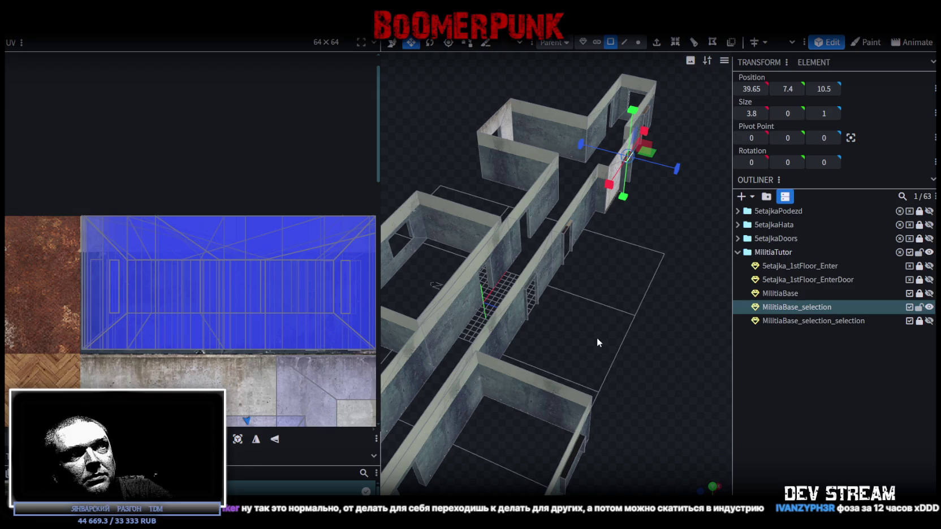
# Zoom and orbit around the concrete-walled militia base to review the whole building
pyautogui.scroll(3, 597, 338)
pyautogui.moveTo(615, 345)
pyautogui.mouseDown()
pyautogui.moveTo(687, 292)
pyautogui.moveTo(559, 347)
pyautogui.moveTo(580, 335)
pyautogui.moveTo(479, 326)
pyautogui.moveTo(533, 333)
pyautogui.mouseUp()
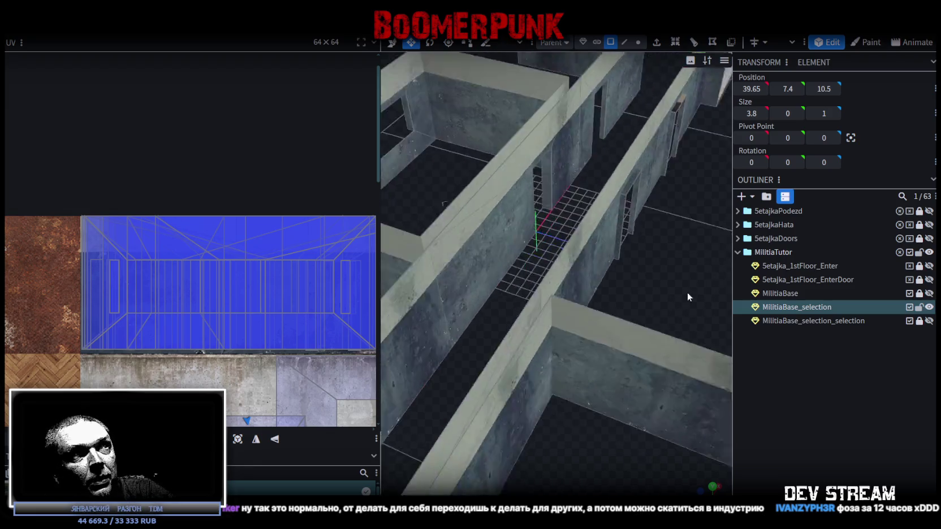
pyautogui.scroll(3, 478, 328)
pyautogui.scroll(-5, 533, 333)
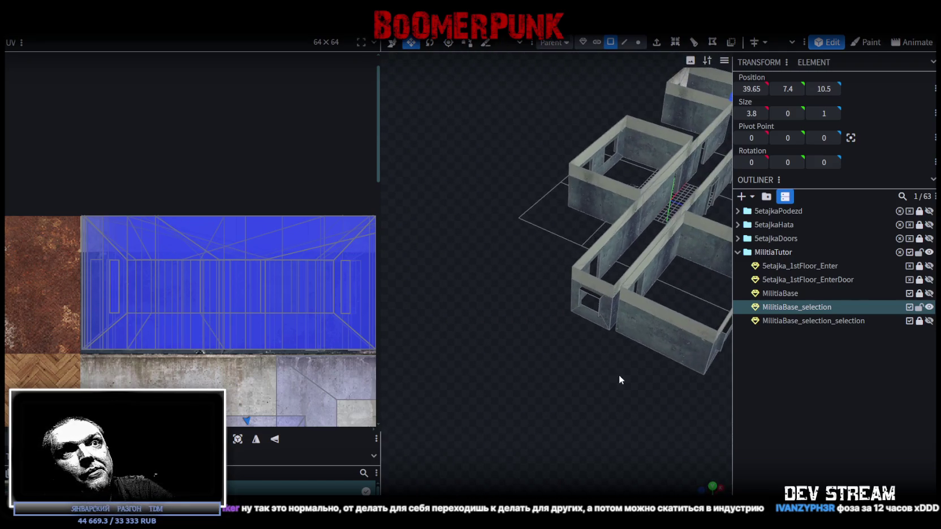
pyautogui.moveTo(620, 378)
pyautogui.mouseDown()
pyautogui.moveTo(568, 386)
pyautogui.moveTo(610, 400)
pyautogui.moveTo(636, 381)
pyautogui.mouseUp()
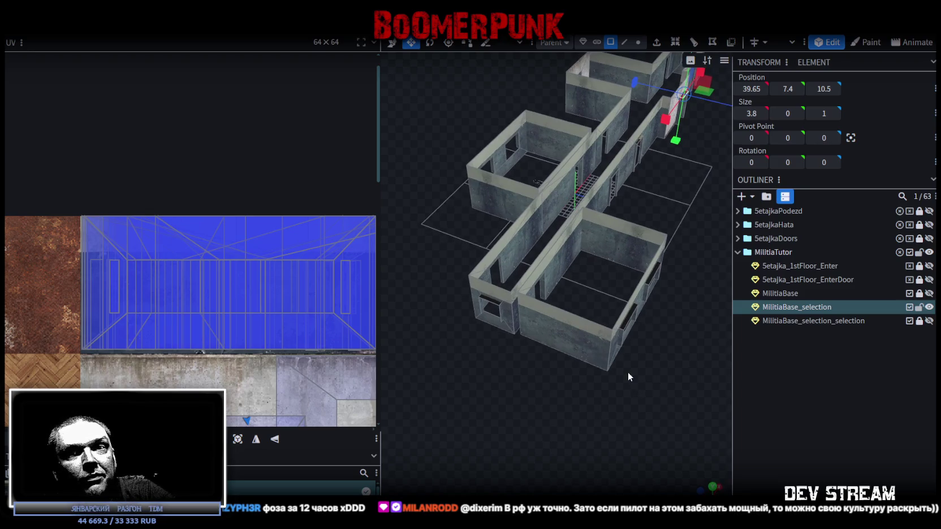